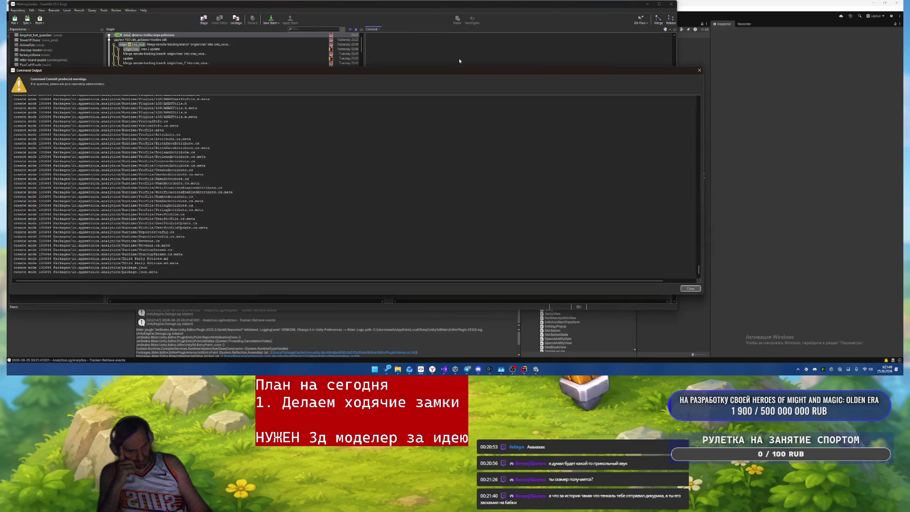
# Step: Close the commit output report to return to the WalkingCastles commit history
pyautogui.click(690, 288)
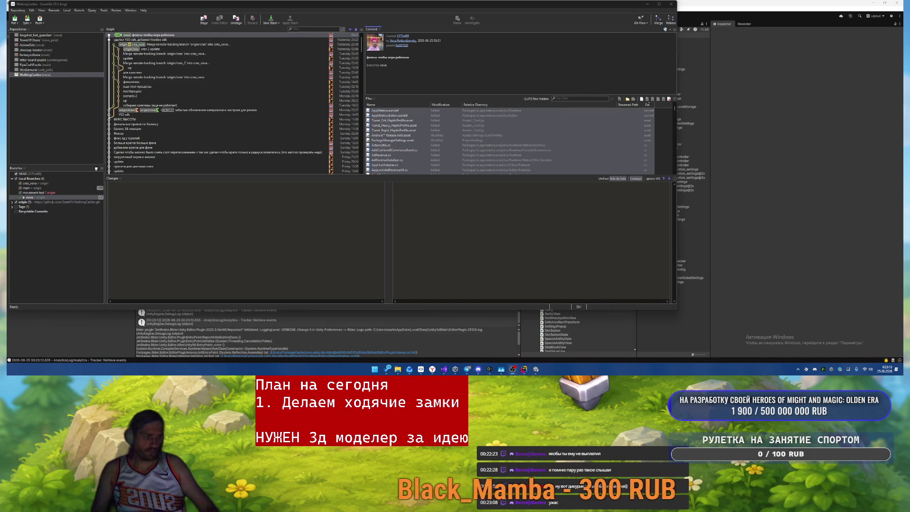
# Step: Leave SmartGit and bring the Unity editor with the Tower Defense Castle RPG screen forward
pyautogui.click(598, 268)
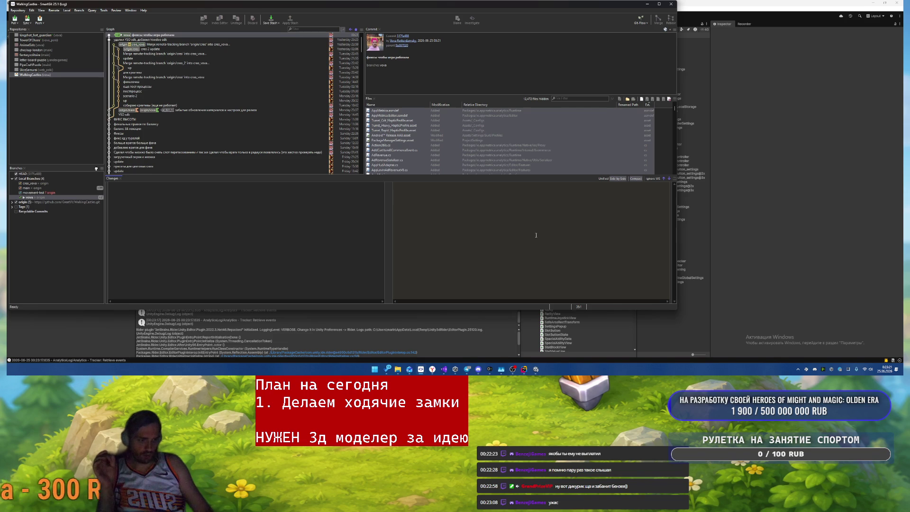
pyautogui.click(728, 182)
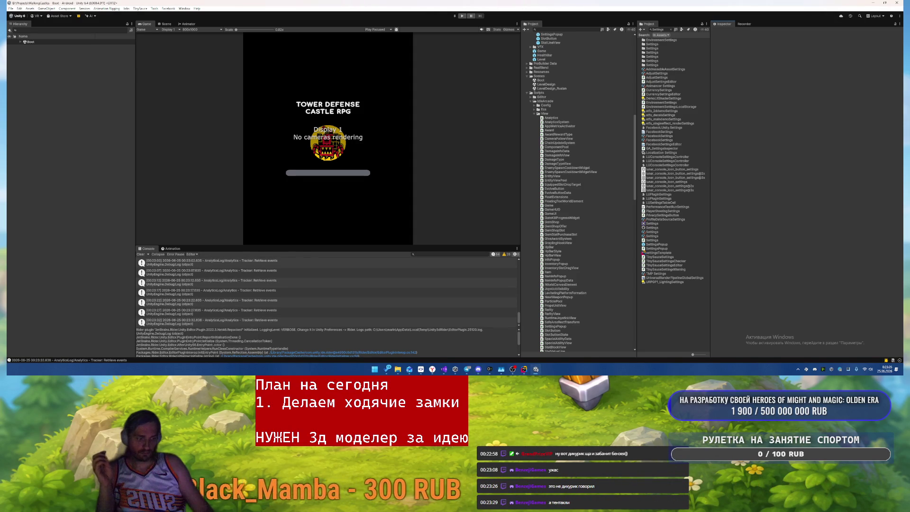
pyautogui.click(462, 17)
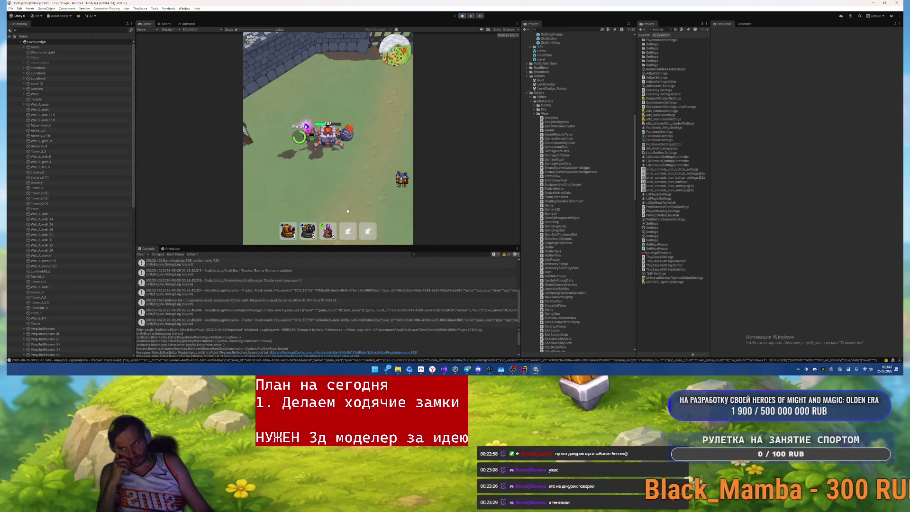
pyautogui.moveTo(360, 173)
pyautogui.mouseDown()
pyautogui.moveTo(383, 189)
pyautogui.moveTo(400, 171)
pyautogui.moveTo(333, 185)
pyautogui.moveTo(369, 134)
pyautogui.moveTo(368, 119)
pyautogui.mouseUp()
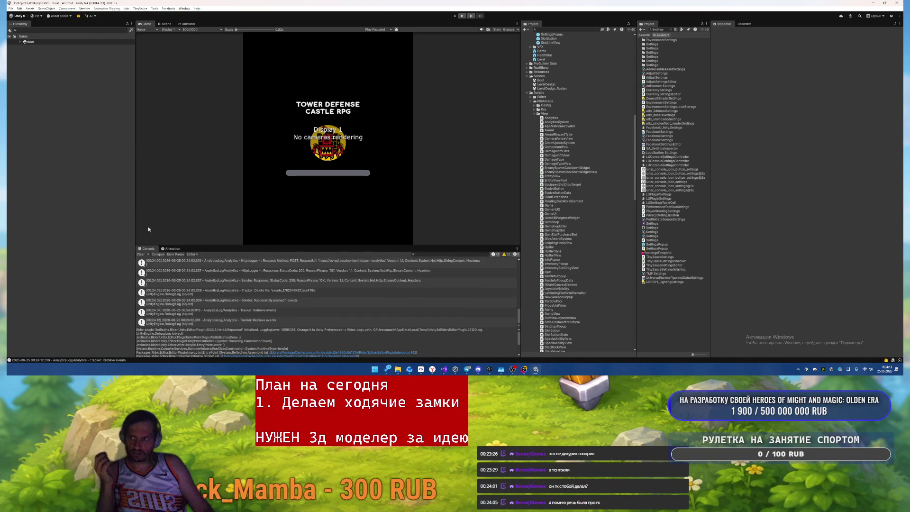
pyautogui.click(141, 254)
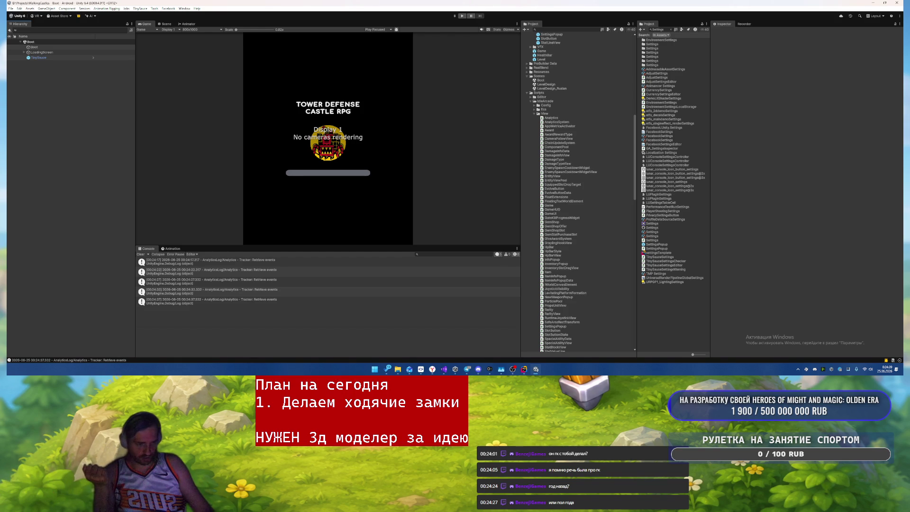
# Step: Clear the Unity Console twice as new log messages arrive
pyautogui.click(140, 254)
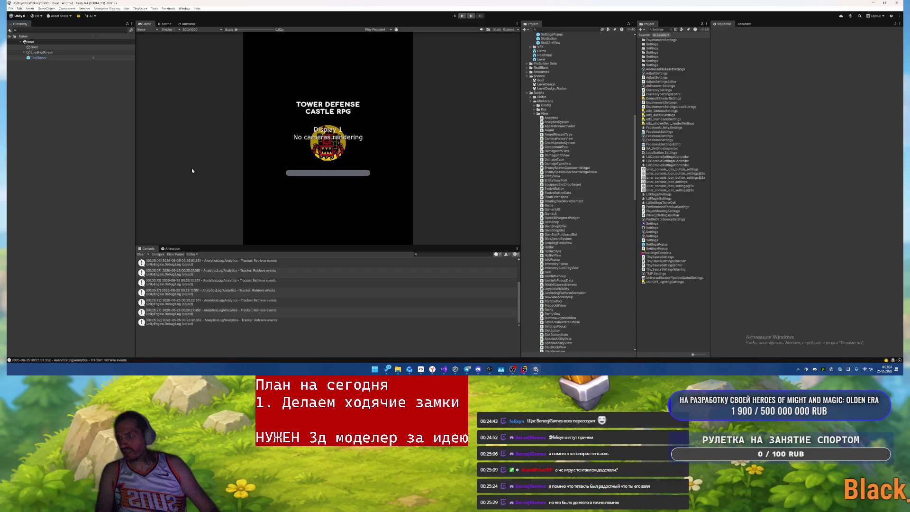
pyautogui.click(141, 254)
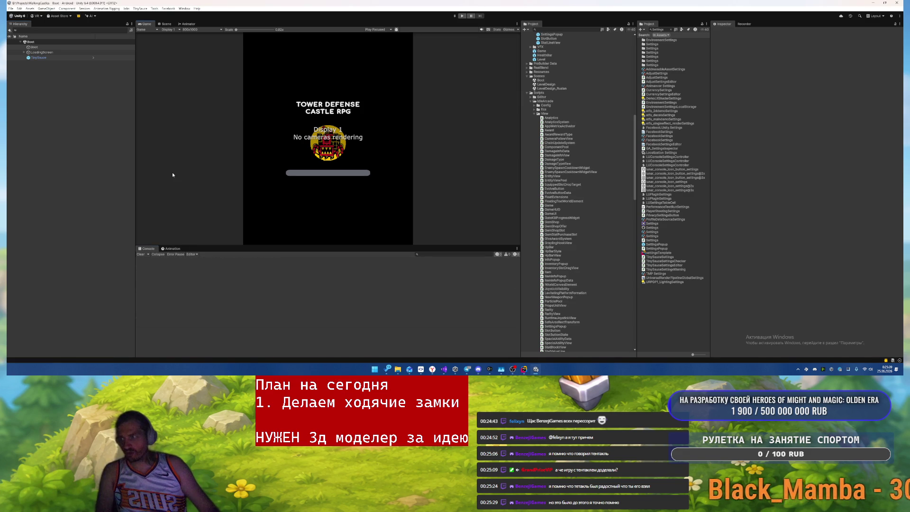
# Step: Play-test by walking the castle, then clear the Settings search in Project assets
pyautogui.click(462, 16)
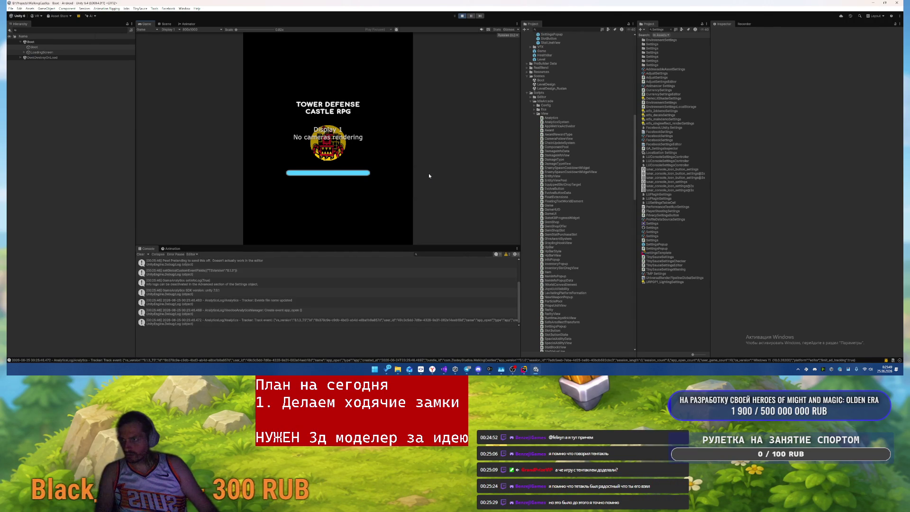
pyautogui.moveTo(341, 192)
pyautogui.mouseDown()
pyautogui.moveTo(349, 153)
pyautogui.moveTo(398, 89)
pyautogui.mouseUp()
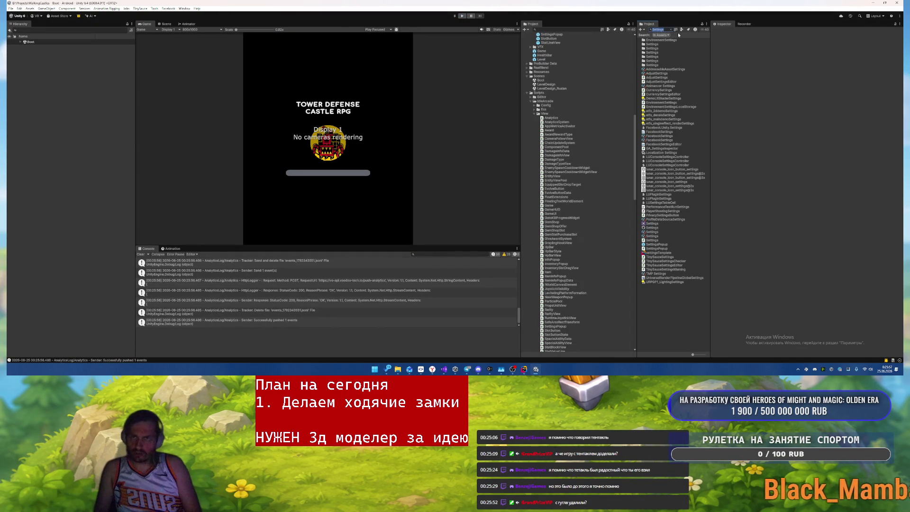
pyautogui.press('BackSpace')
pyautogui.scroll(5, 674, 180)
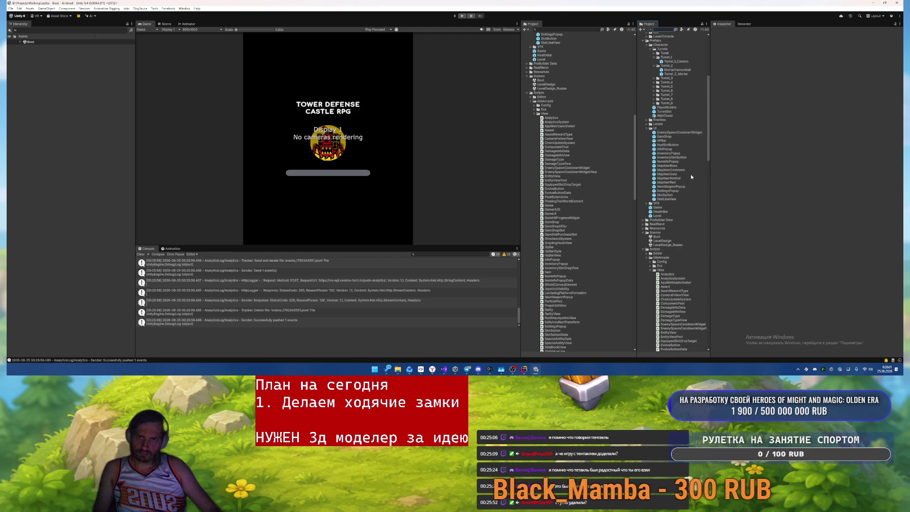
# Step: Open the Turret_9 fire turret prefab and set FireTurretStart's X scale to 0.7
pyautogui.click(653, 102)
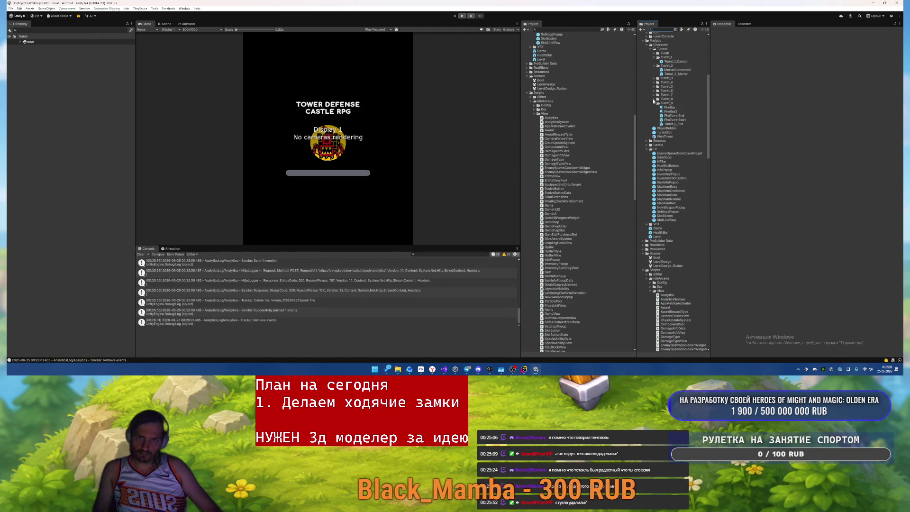
pyautogui.doubleClick(672, 124)
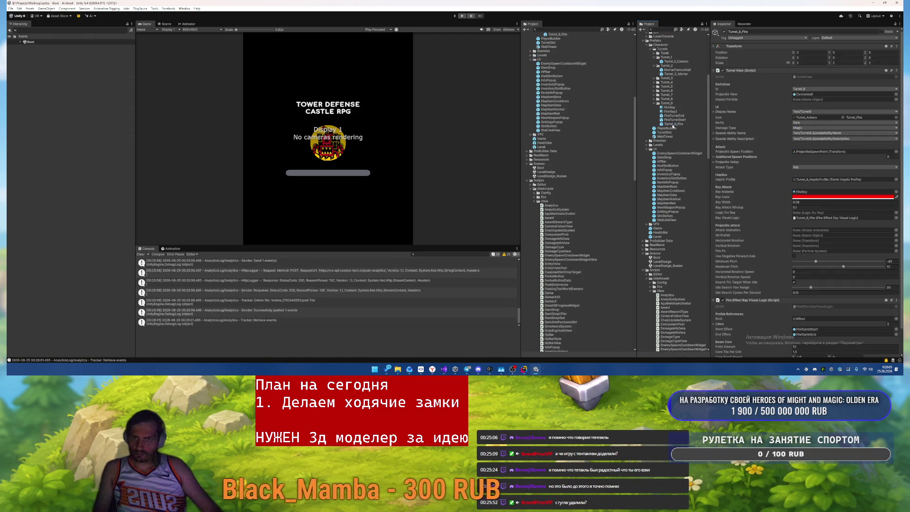
pyautogui.click(116, 55)
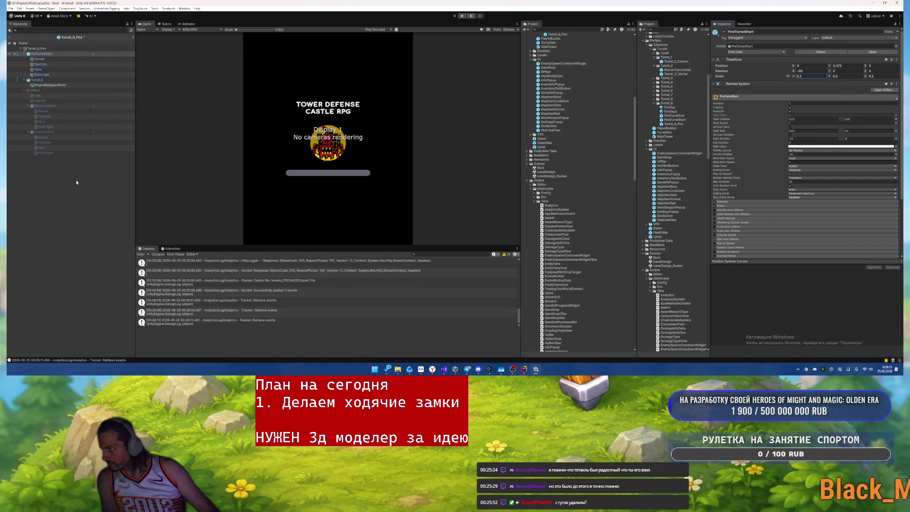
pyautogui.click(63, 105)
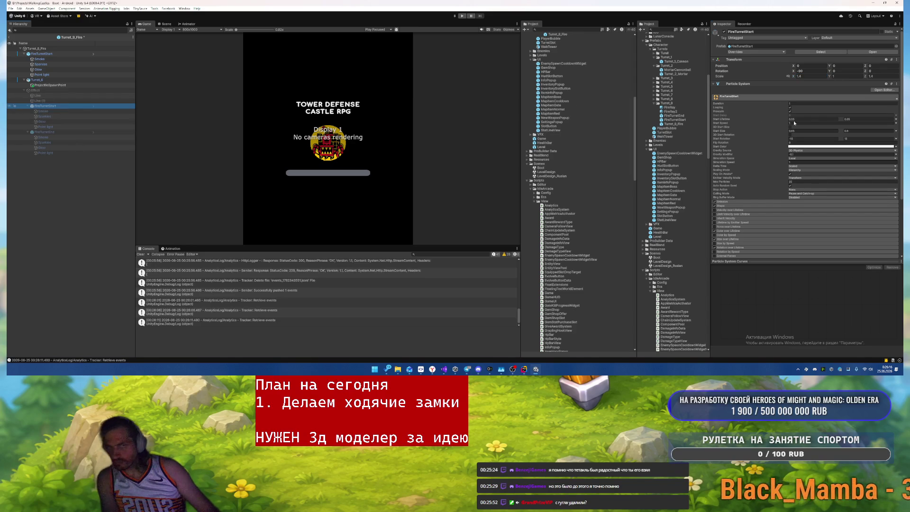
pyautogui.click(810, 76)
pyautogui.write('0.7')
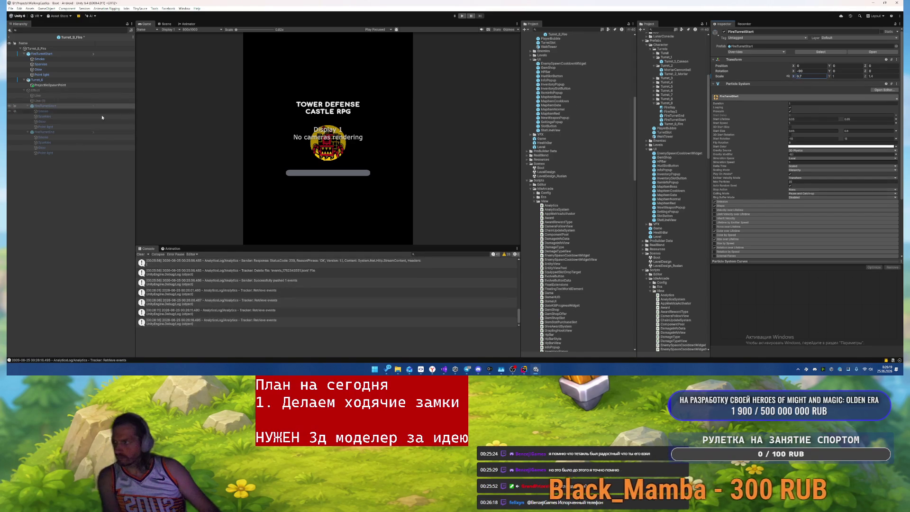
# Step: Set FireTurretEnd's X scale to 0.7 and start Play mode
pyautogui.click(45, 132)
pyautogui.click(811, 76)
pyautogui.write('0')
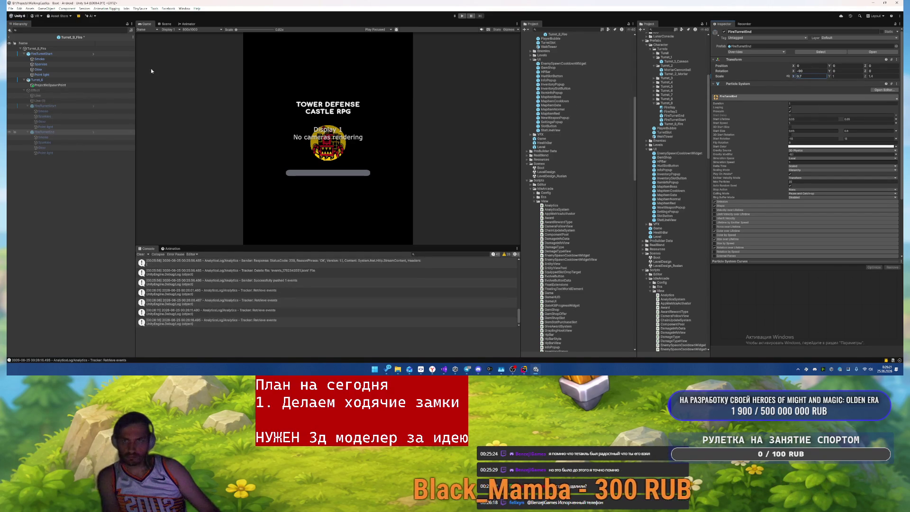
pyautogui.click(9, 38)
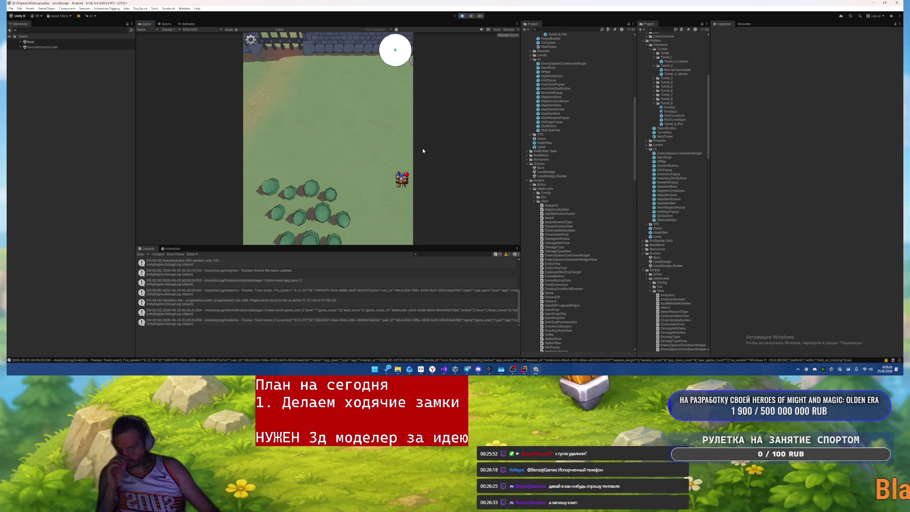
# Step: Walk the castle across the map past the trees and check its inventory
pyautogui.moveTo(348, 165)
pyautogui.mouseDown()
pyautogui.moveTo(367, 133)
pyautogui.moveTo(393, 209)
pyautogui.moveTo(374, 124)
pyautogui.moveTo(326, 85)
pyautogui.moveTo(260, 138)
pyautogui.moveTo(325, 83)
pyautogui.moveTo(298, 141)
pyautogui.mouseUp()
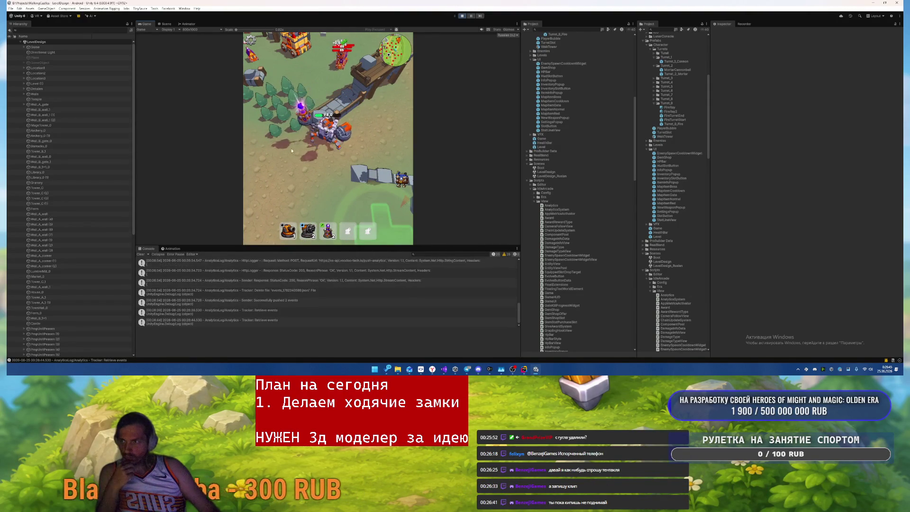
pyautogui.moveTo(194, 199)
pyautogui.mouseDown()
pyautogui.moveTo(175, 141)
pyautogui.moveTo(212, 67)
pyautogui.moveTo(366, 98)
pyautogui.mouseUp()
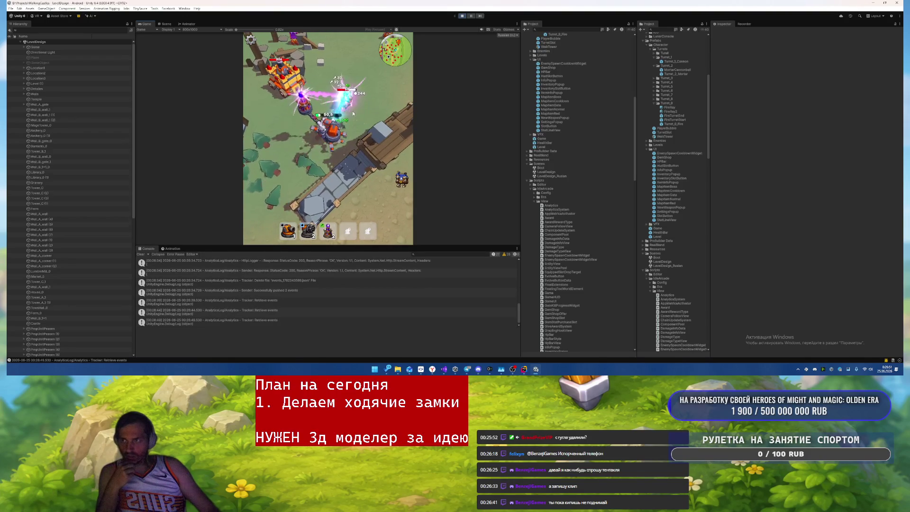
pyautogui.moveTo(271, 88); pyautogui.dragTo(291, 91)
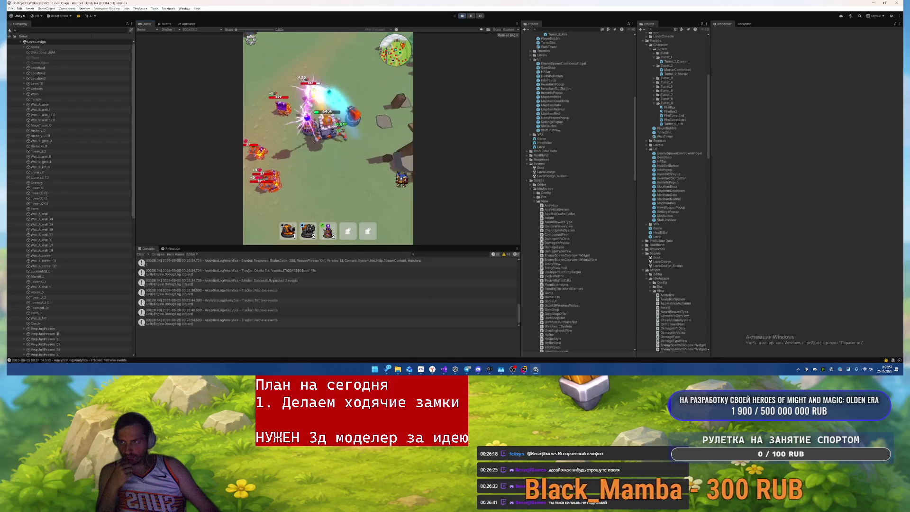
pyautogui.click(405, 181)
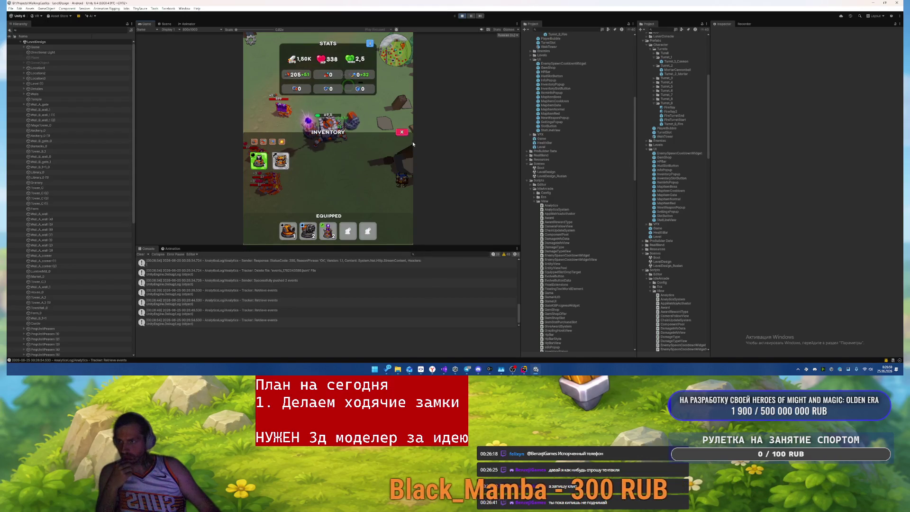
pyautogui.click(329, 119)
# Step: Unlock all turrets via Tools > Cheats, equip and test the fire tower, then reopen its prefab
pyautogui.click(154, 8)
pyautogui.moveTo(172, 28)
pyautogui.click(223, 28)
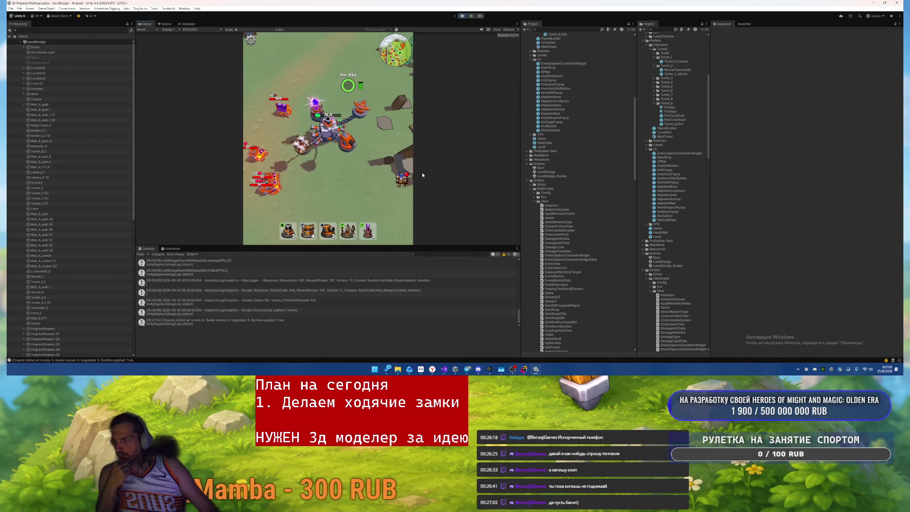
pyautogui.click(402, 179)
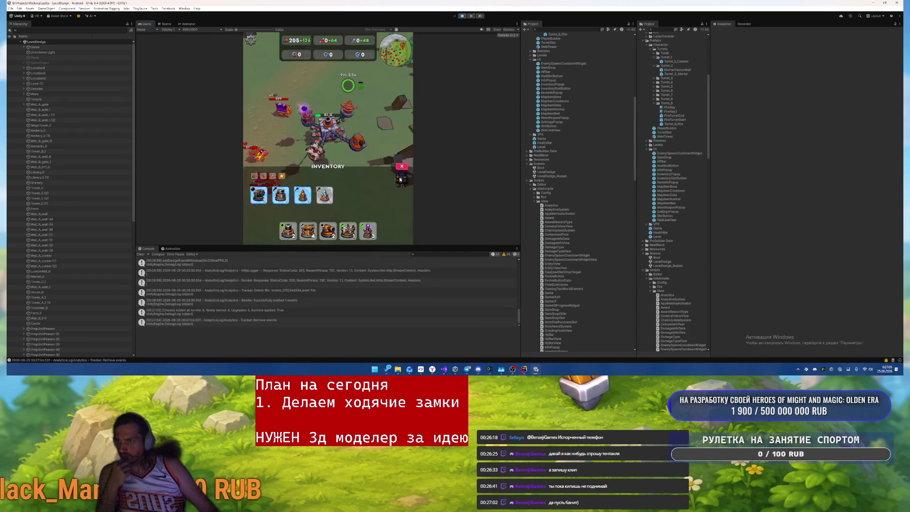
pyautogui.click(302, 161)
pyautogui.click(358, 175)
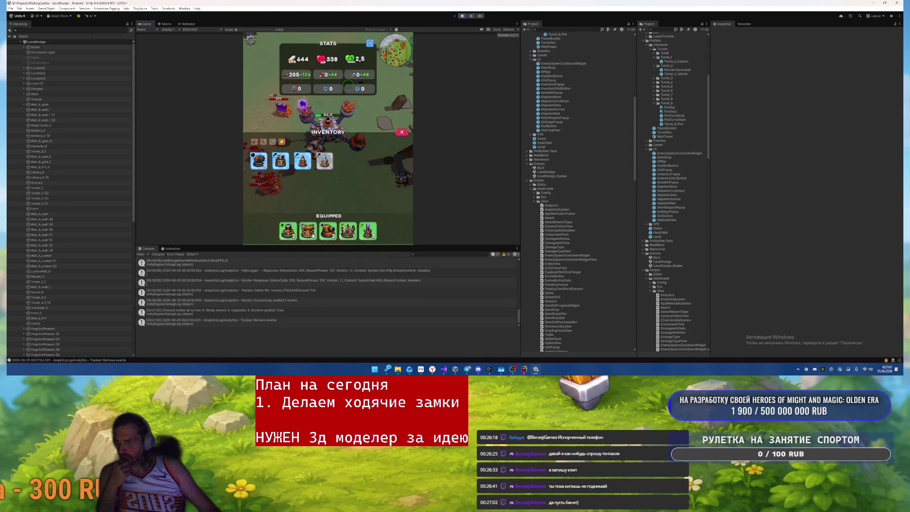
pyautogui.click(401, 132)
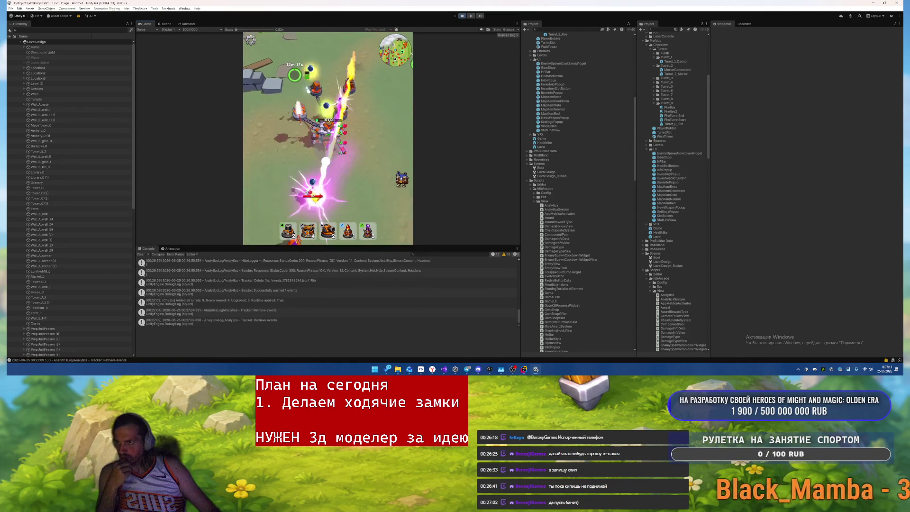
pyautogui.moveTo(331, 186)
pyautogui.mouseDown()
pyautogui.moveTo(326, 192)
pyautogui.moveTo(384, 154)
pyautogui.moveTo(394, 129)
pyautogui.moveTo(386, 101)
pyautogui.moveTo(397, 126)
pyautogui.moveTo(367, 175)
pyautogui.moveTo(409, 160)
pyautogui.moveTo(421, 127)
pyautogui.moveTo(385, 184)
pyautogui.moveTo(368, 97)
pyautogui.moveTo(356, 92)
pyautogui.moveTo(358, 114)
pyautogui.mouseUp()
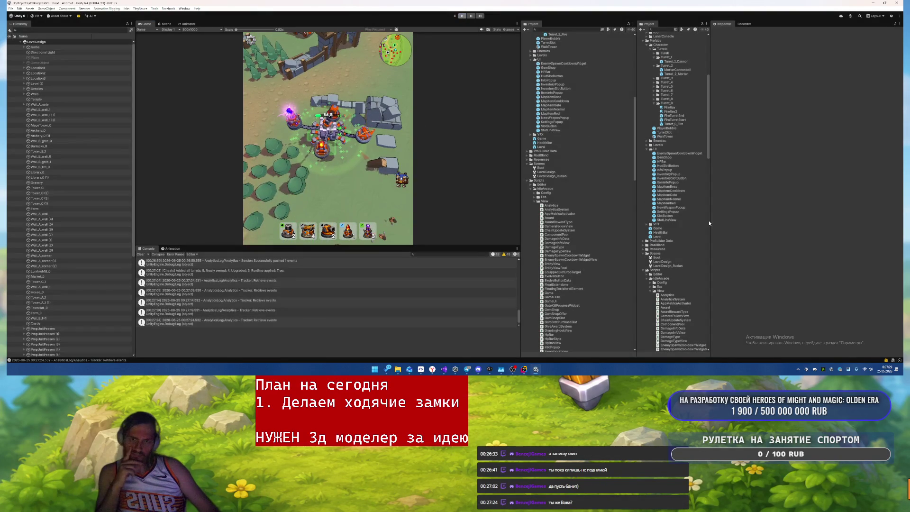
pyautogui.doubleClick(669, 125)
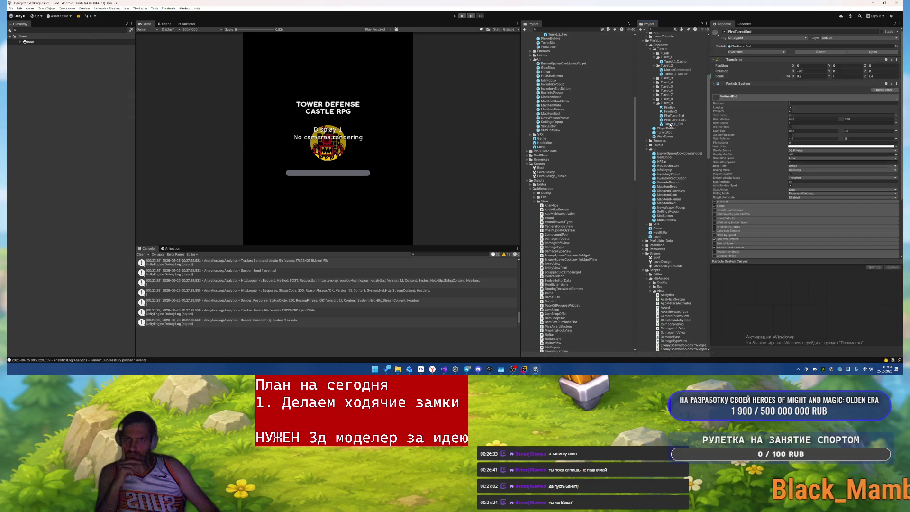
# Step: Set the second FireTurretStart effect's Scale Y and Z to 0.7
pyautogui.click(841, 76)
pyautogui.write('0')
pyautogui.click(878, 76)
pyautogui.click(848, 75)
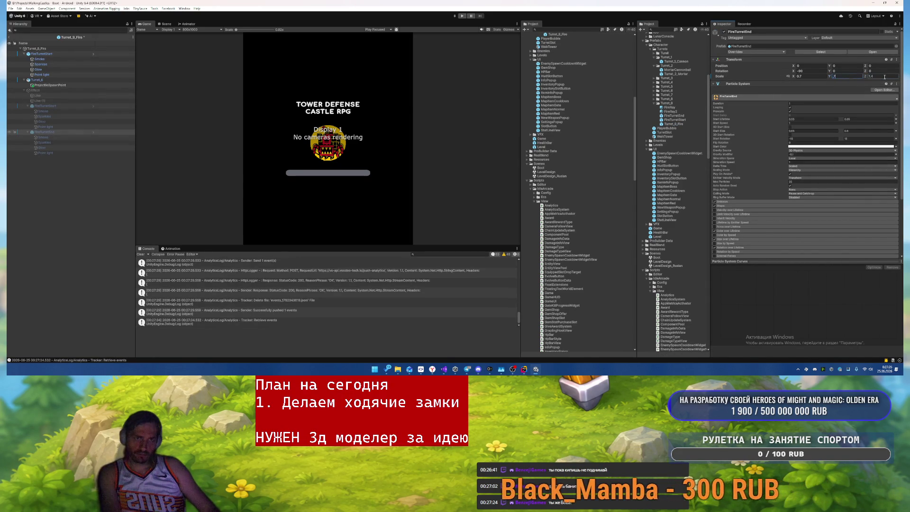
pyautogui.click(45, 106)
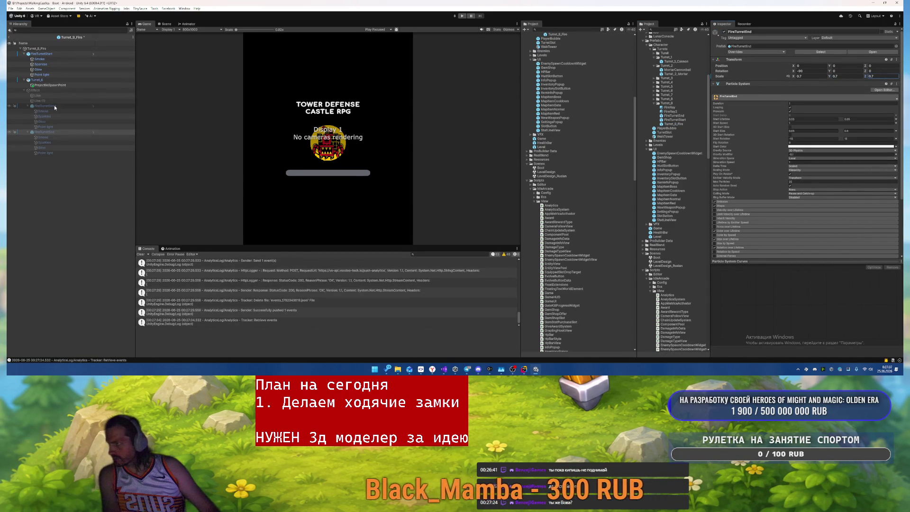
pyautogui.click(849, 76)
pyautogui.write('0.7')
pyautogui.press('Tab')
pyautogui.write('0.7')
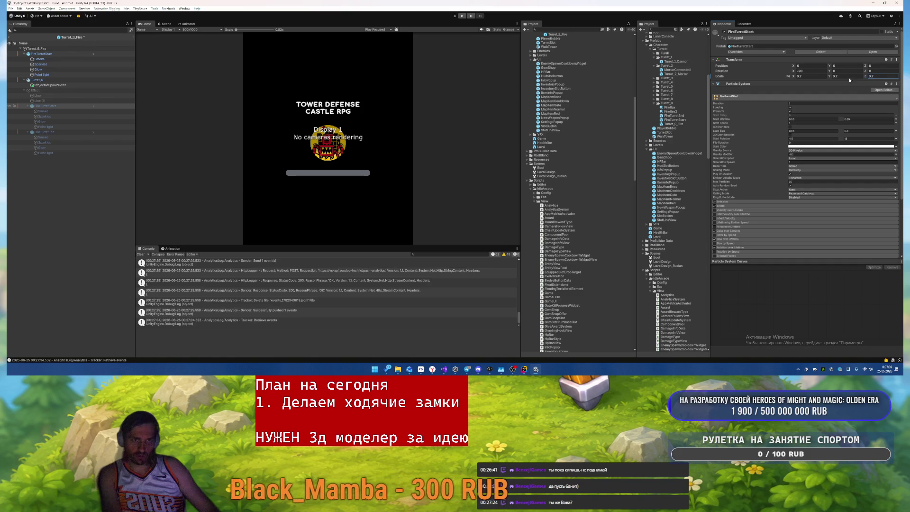
pyautogui.click(53, 55)
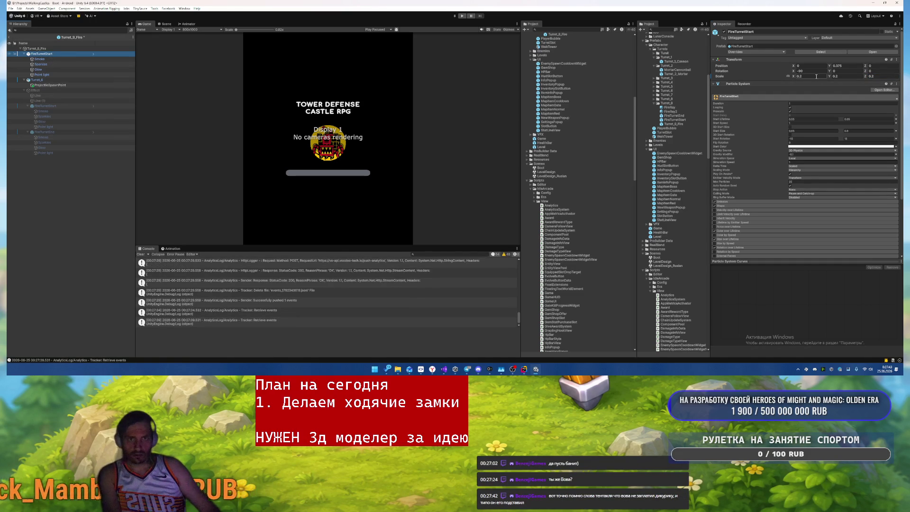
# Step: Exit prefab mode, saving the fire turret changes, and start Play mode
pyautogui.click(8, 38)
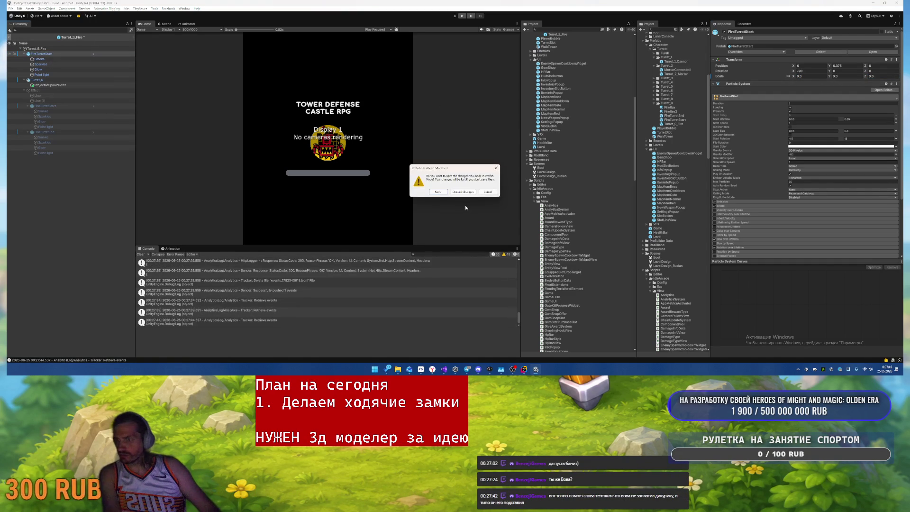
pyautogui.click(438, 191)
pyautogui.click(461, 16)
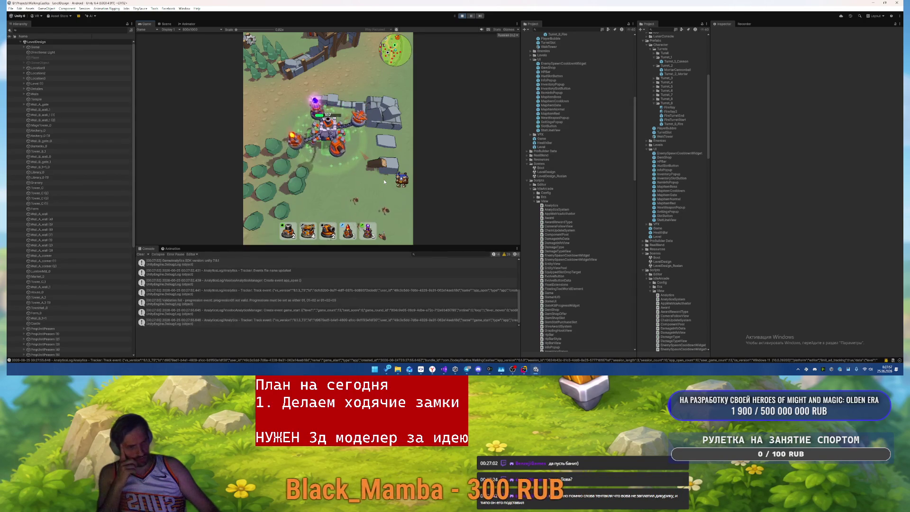
# Step: Steer the castle north, south, then up-left past the trees with the joystick
pyautogui.moveTo(321, 145)
pyautogui.mouseDown()
pyautogui.moveTo(293, 130)
pyautogui.moveTo(303, 172)
pyautogui.moveTo(303, 131)
pyautogui.moveTo(289, 124)
pyautogui.moveTo(362, 97)
pyautogui.moveTo(407, 149)
pyautogui.moveTo(420, 119)
pyautogui.moveTo(429, 154)
pyautogui.moveTo(418, 173)
pyautogui.moveTo(441, 205)
pyautogui.moveTo(283, 269)
pyautogui.moveTo(308, 271)
pyautogui.mouseUp()
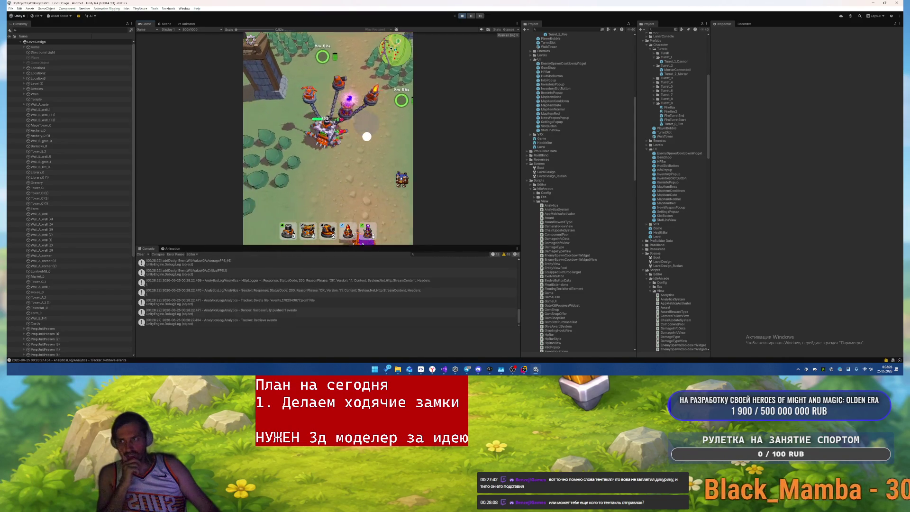
pyautogui.moveTo(367, 137)
pyautogui.mouseDown()
pyautogui.moveTo(367, 177)
pyautogui.moveTo(330, 203)
pyautogui.moveTo(302, 76)
pyautogui.moveTo(321, 60)
pyautogui.moveTo(381, 123)
pyautogui.mouseUp()
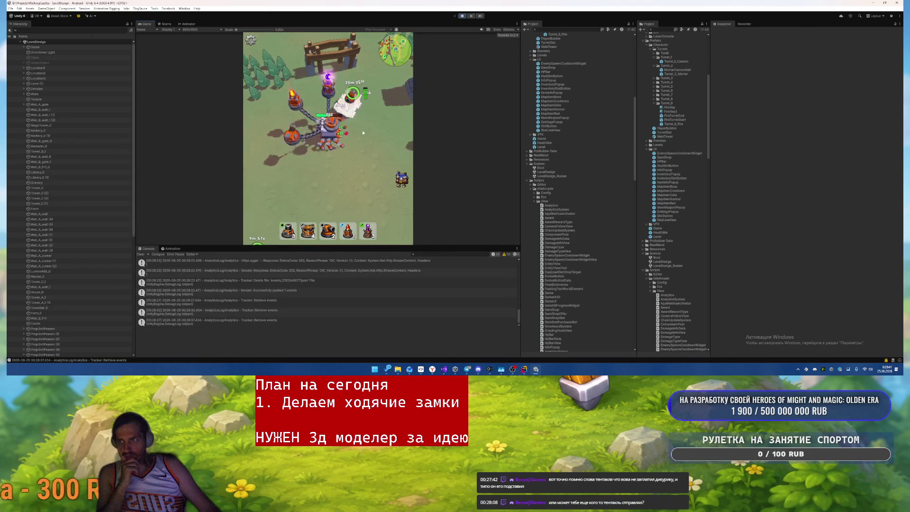
pyautogui.moveTo(308, 91)
pyautogui.mouseDown()
pyautogui.moveTo(367, 66)
pyautogui.moveTo(387, 87)
pyautogui.moveTo(382, 101)
pyautogui.mouseUp()
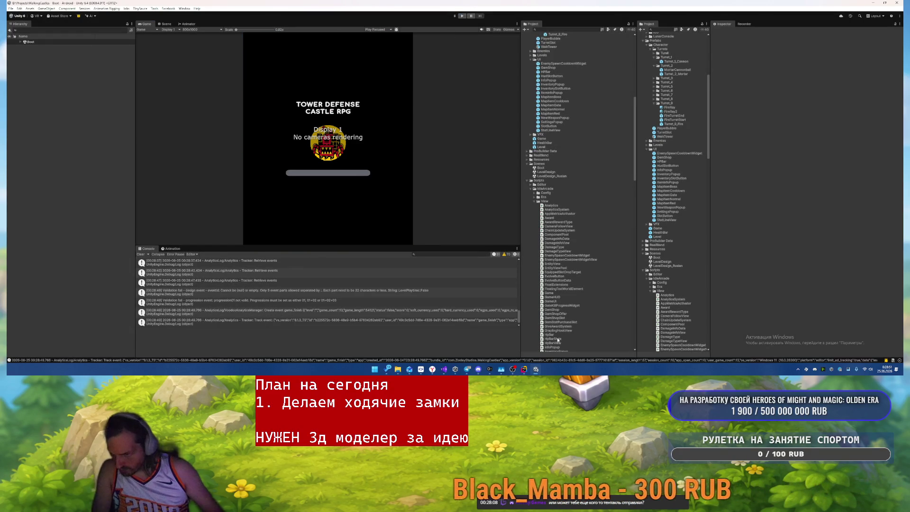
pyautogui.hotkey('alt', 'Tab')
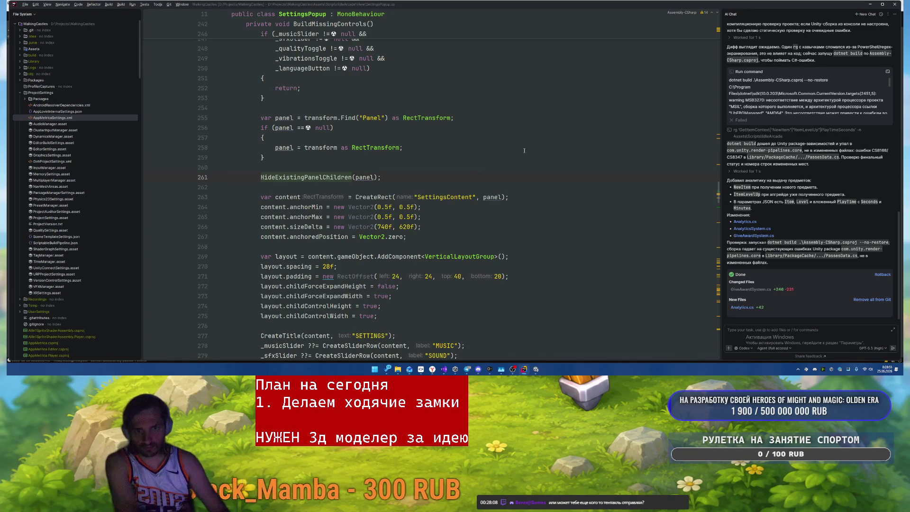
pyautogui.click(554, 117)
pyautogui.scroll(6, 553, 118)
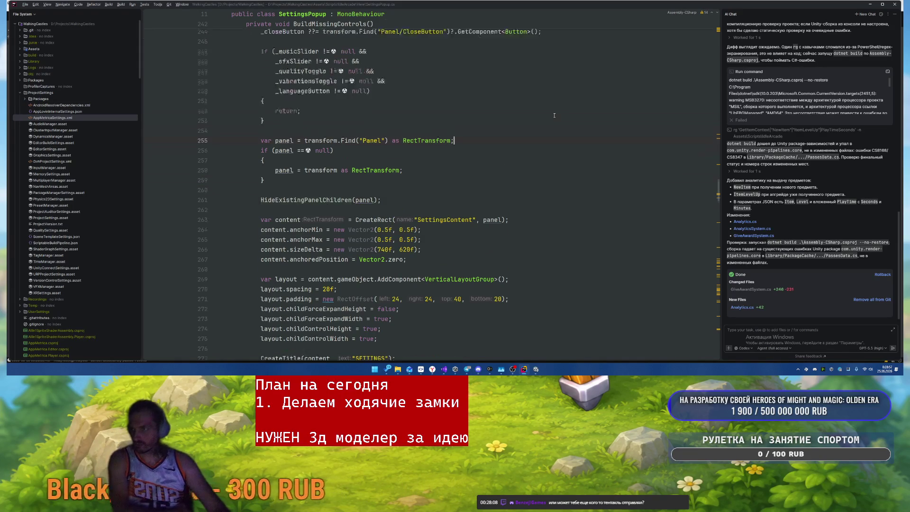
pyautogui.scroll(4, 545, 112)
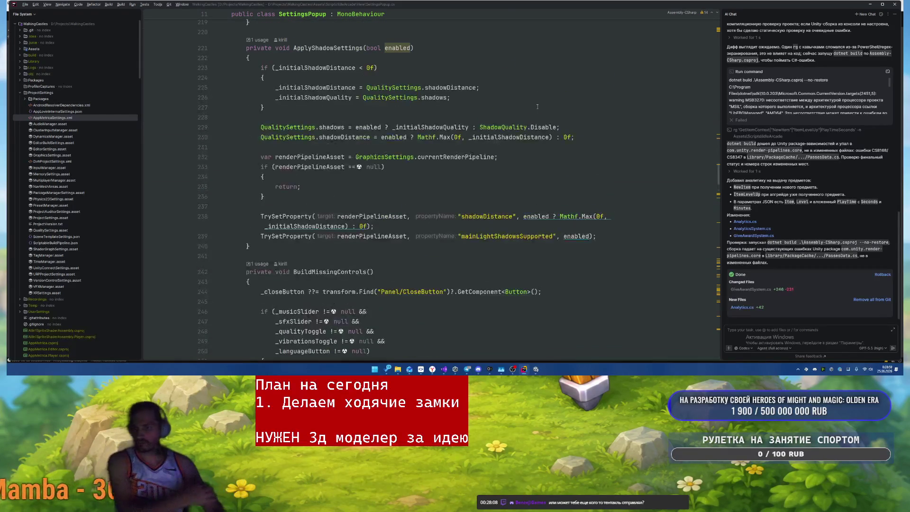
pyautogui.scroll(18, 546, 141)
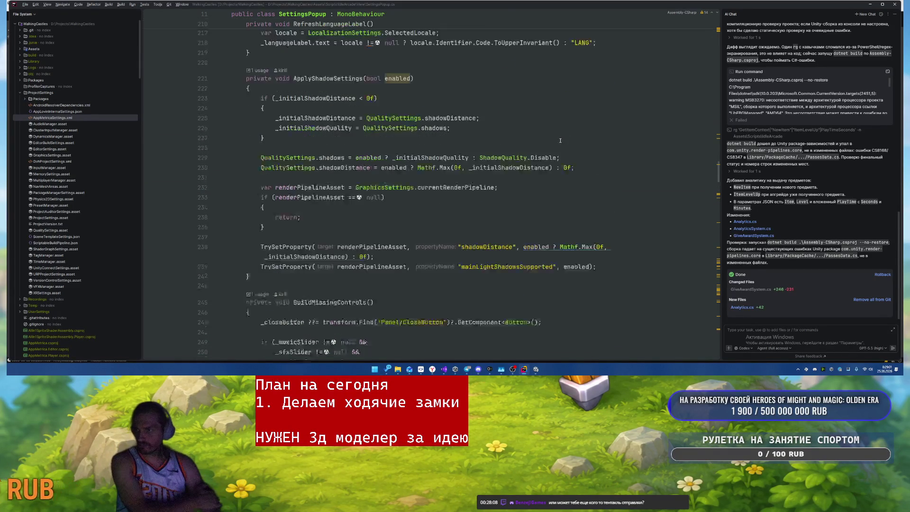
pyautogui.scroll(20, 560, 141)
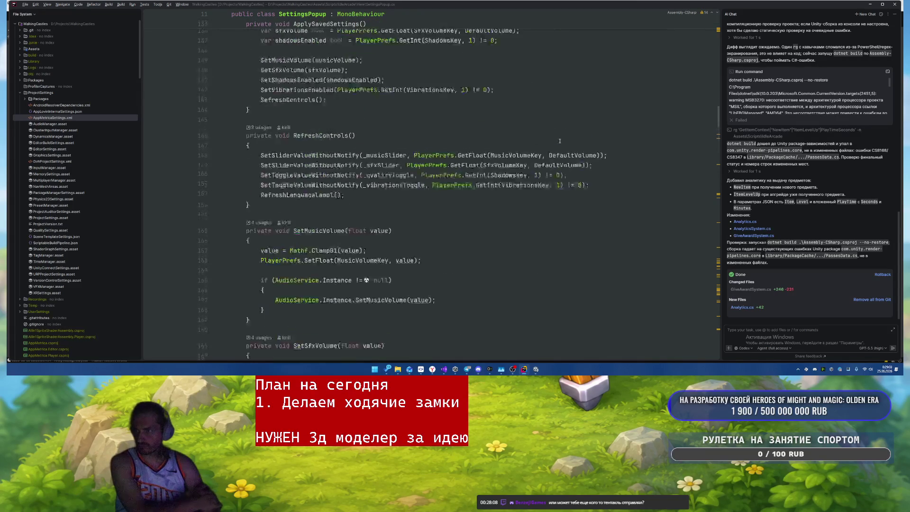
pyautogui.scroll(10, 559, 141)
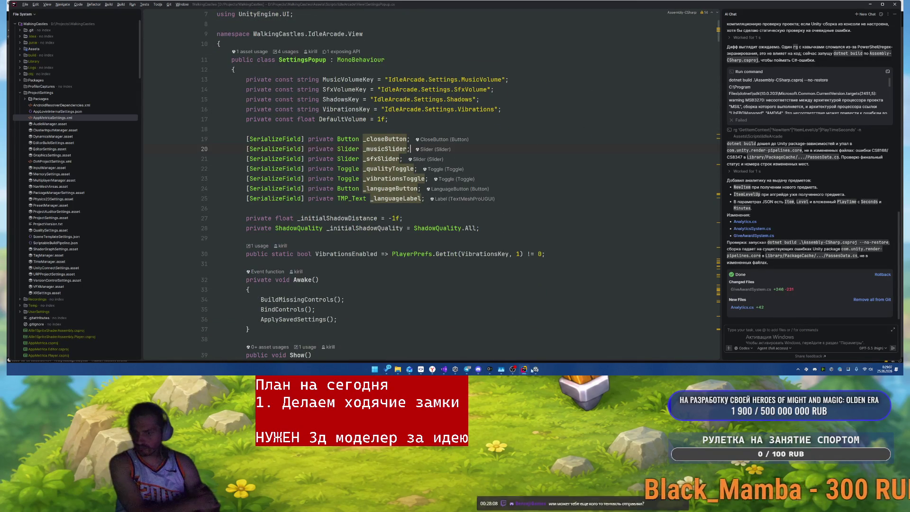
pyautogui.hotkey('alt', 'Tab')
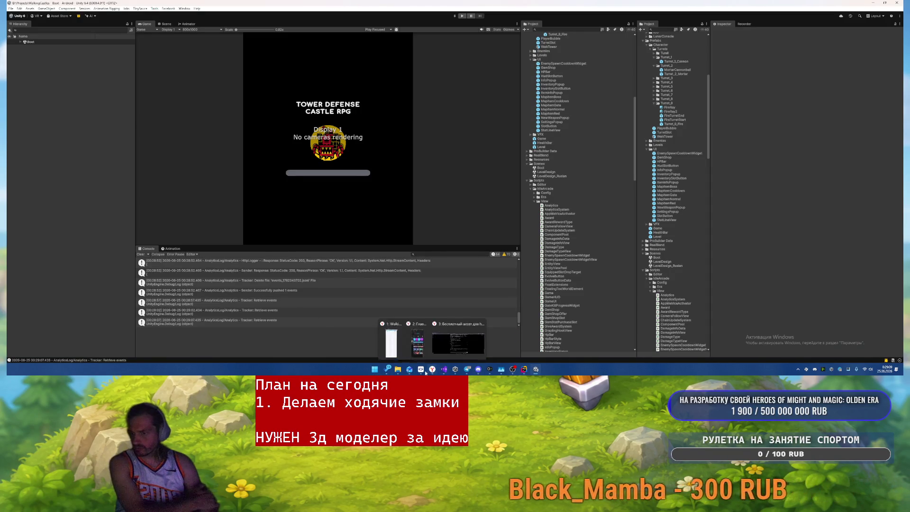
pyautogui.click(420, 368)
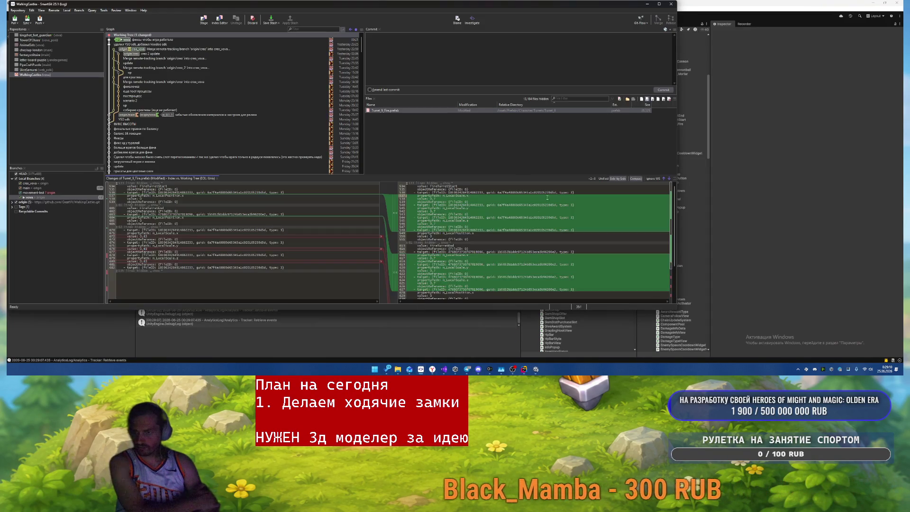
# Step: Commit Turet_9_Fire.prefab as "уменьшил эффекты на огненной турели" and push it to origin
pyautogui.rightClick(389, 110)
pyautogui.click(407, 170)
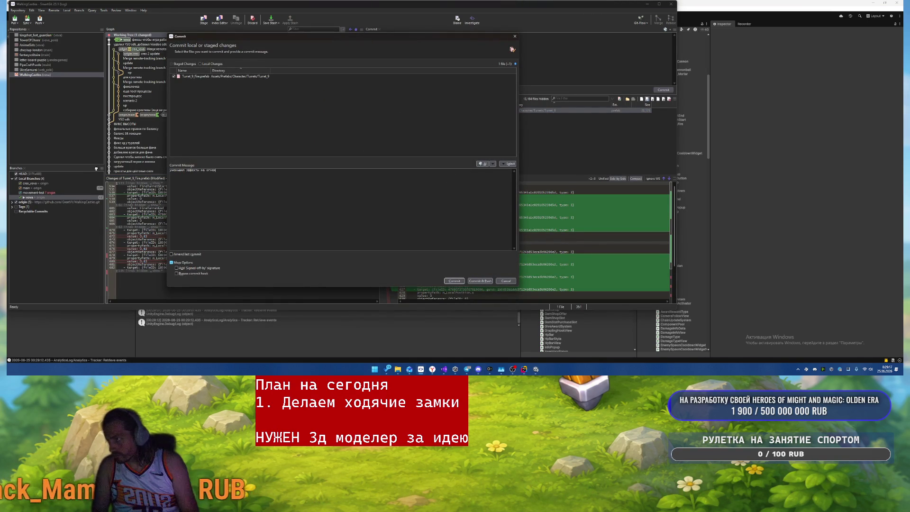
pyautogui.click(447, 281)
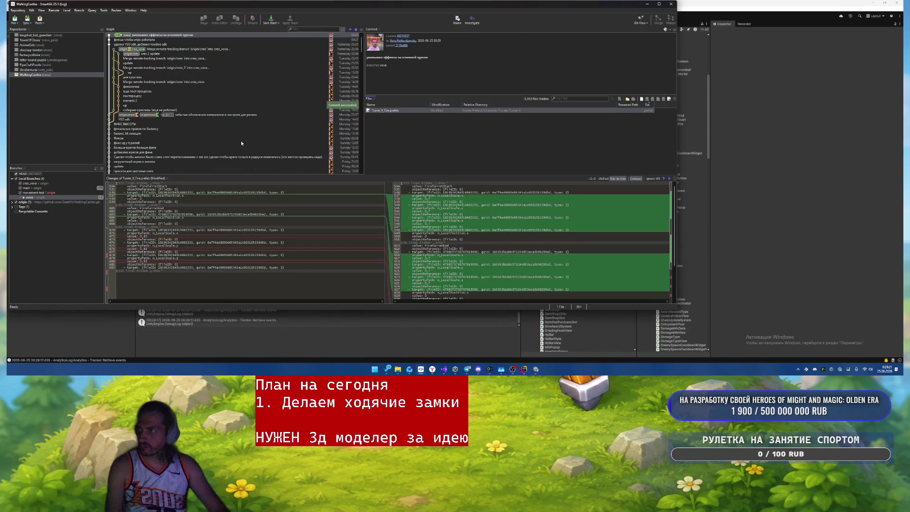
pyautogui.click(40, 19)
pyautogui.press('Return')
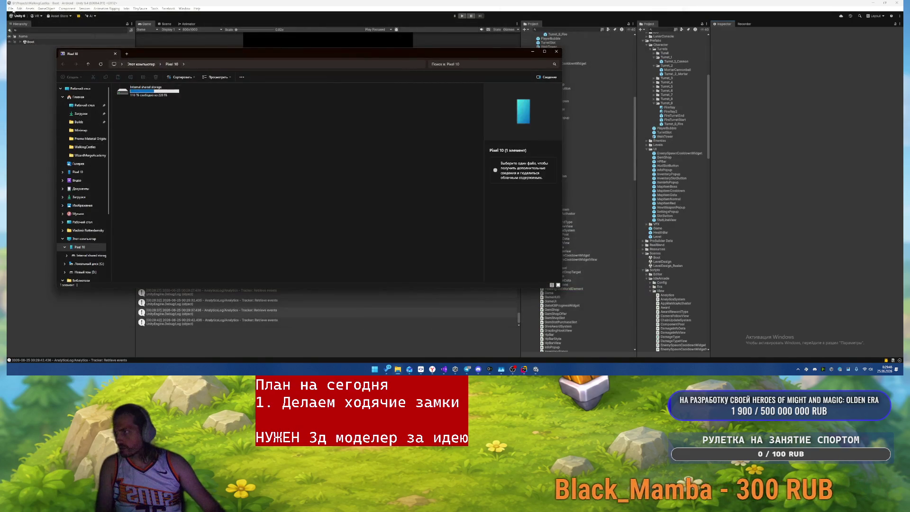
# Step: Open File > Build Profiles and select the Android Release AAB profile
pyautogui.click(11, 8)
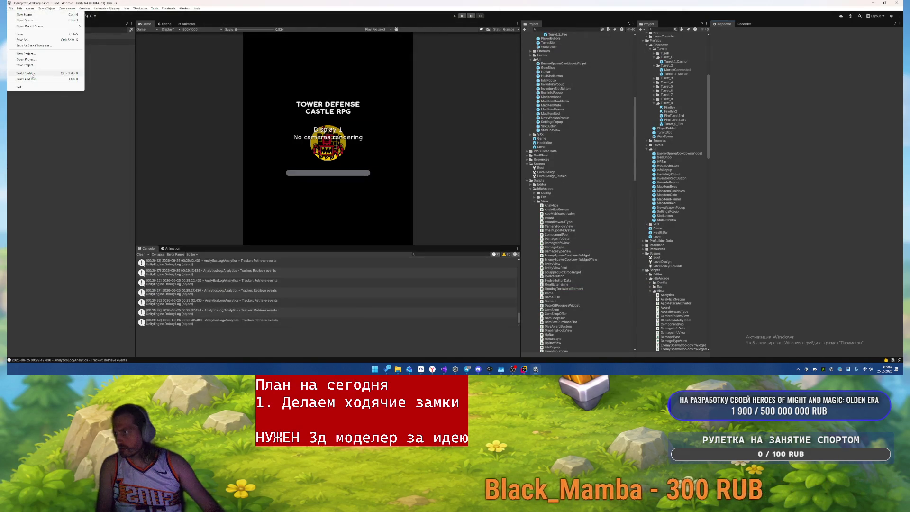
pyautogui.click(32, 74)
pyautogui.scroll(-5, 400, 220)
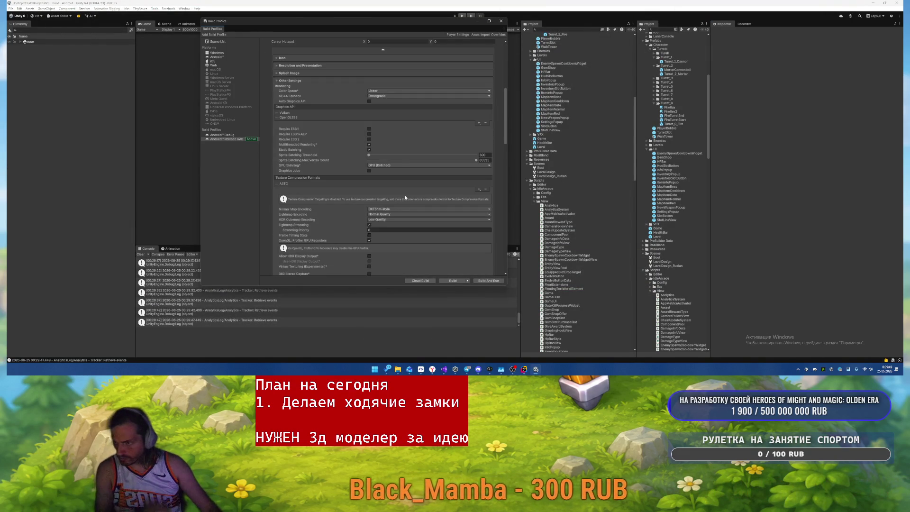
pyautogui.scroll(-5, 407, 194)
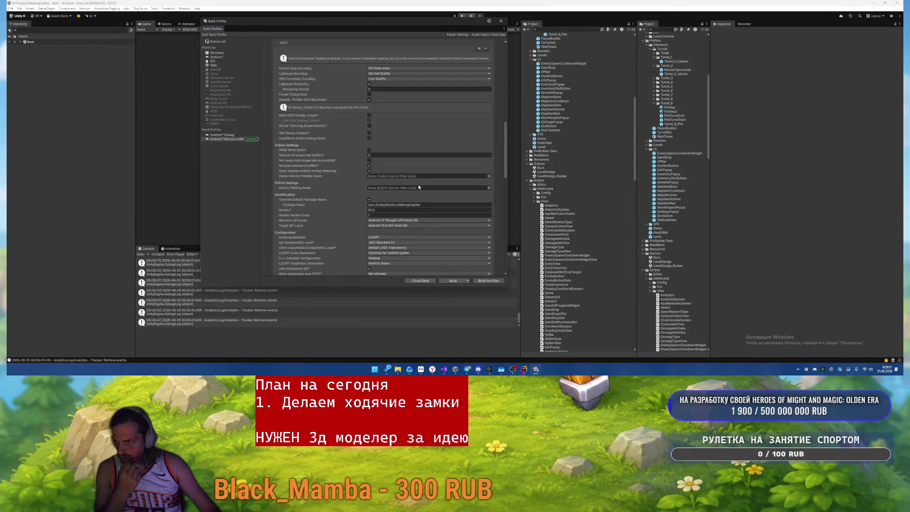
pyautogui.scroll(-3, 418, 187)
pyautogui.scroll(-10, 418, 184)
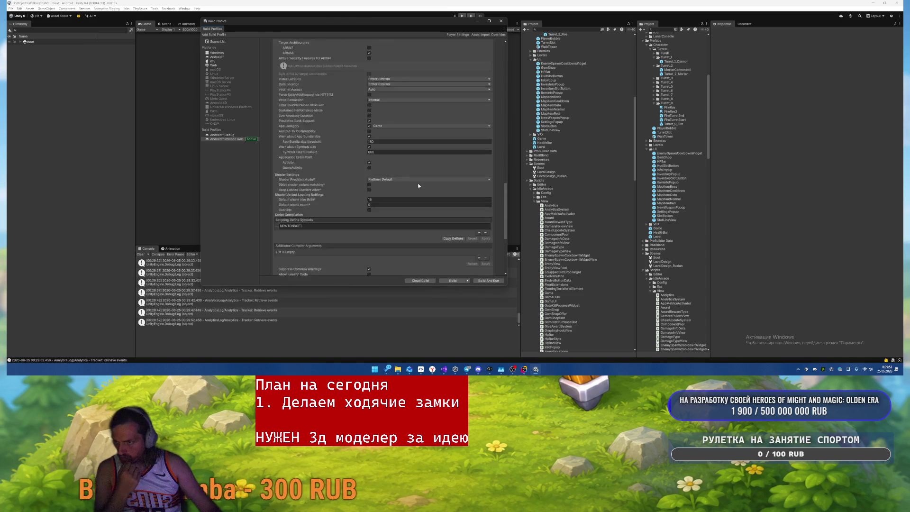
pyautogui.click(227, 139)
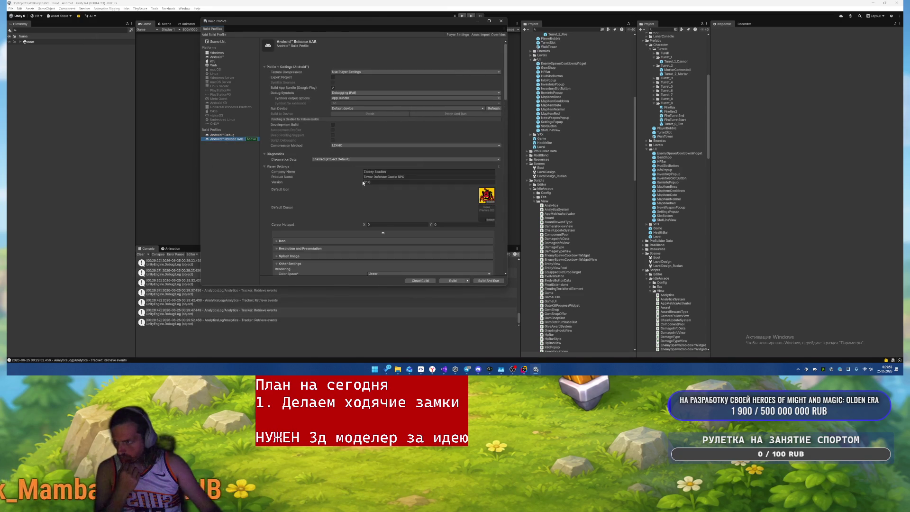
pyautogui.scroll(-10, 341, 185)
pyautogui.scroll(-10, 363, 211)
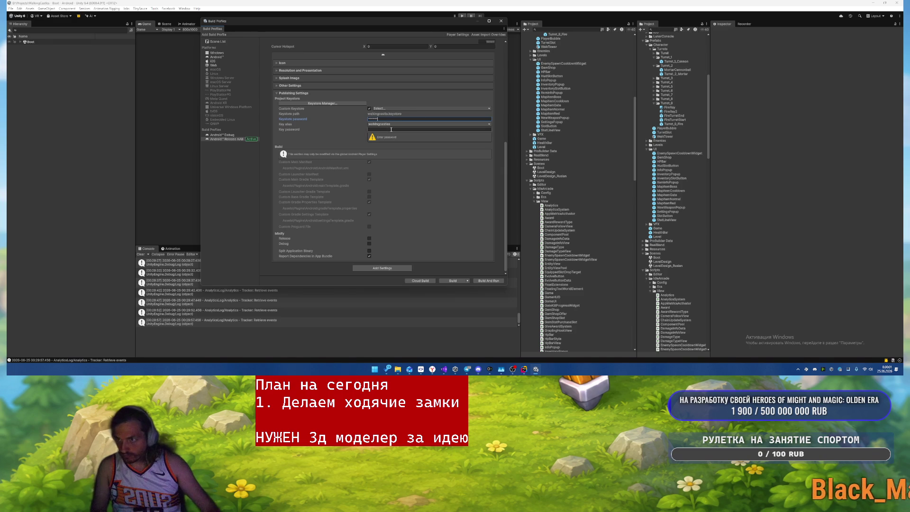
# Step: Enter the keystore and key passwords in Publishing Settings, then launch Build And Run
pyautogui.press('Return')
pyautogui.click(387, 120)
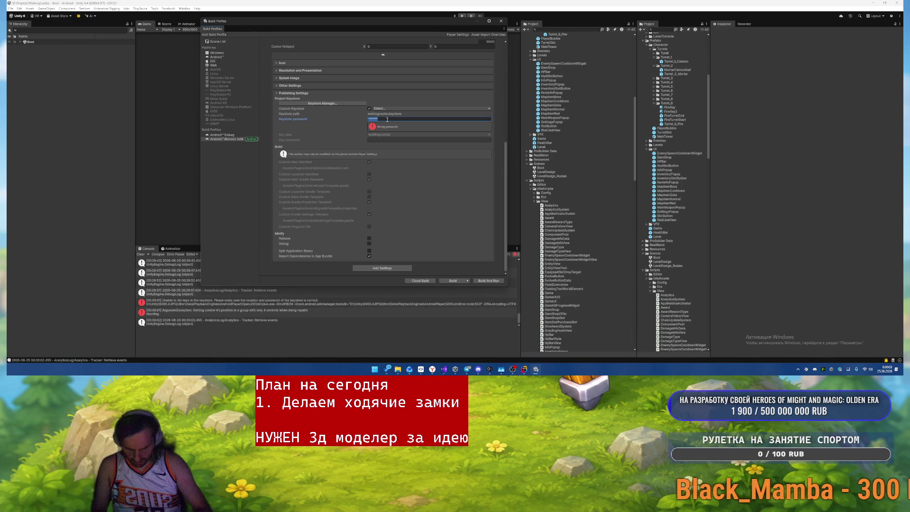
pyautogui.click(392, 129)
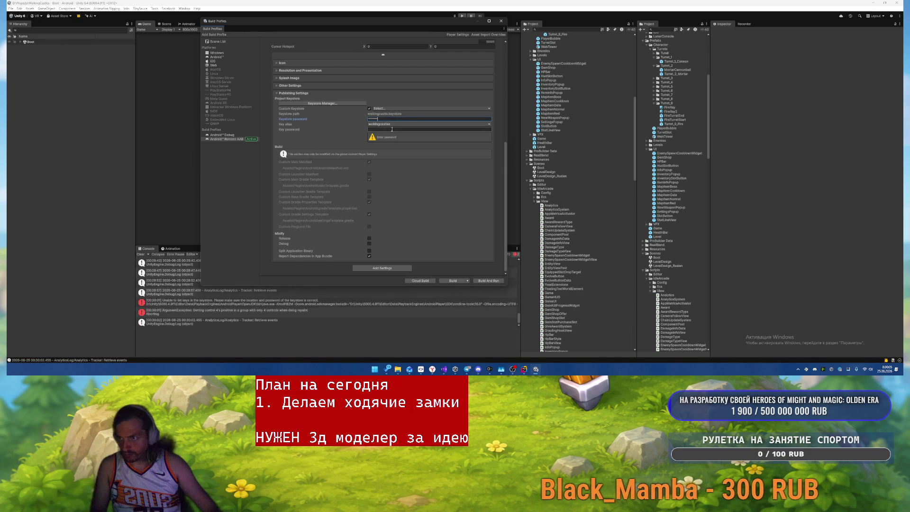
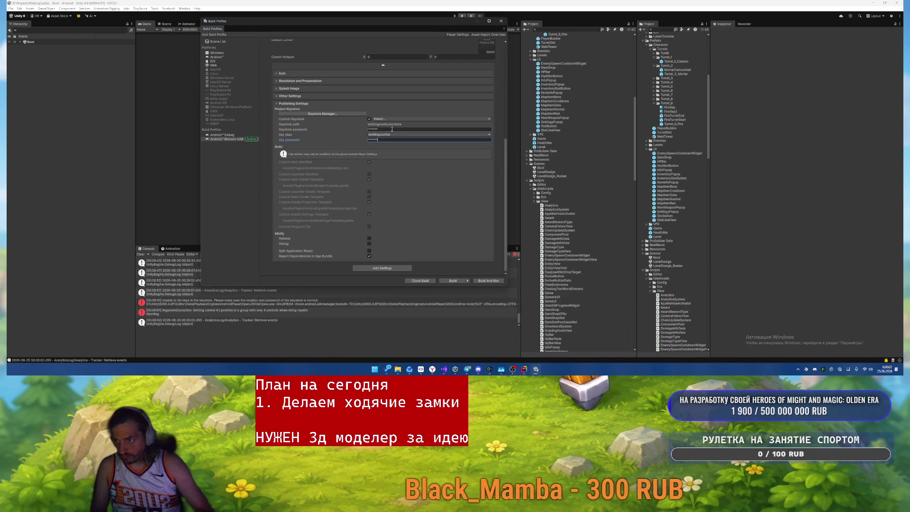
pyautogui.click(289, 96)
pyautogui.scroll(-10, 389, 152)
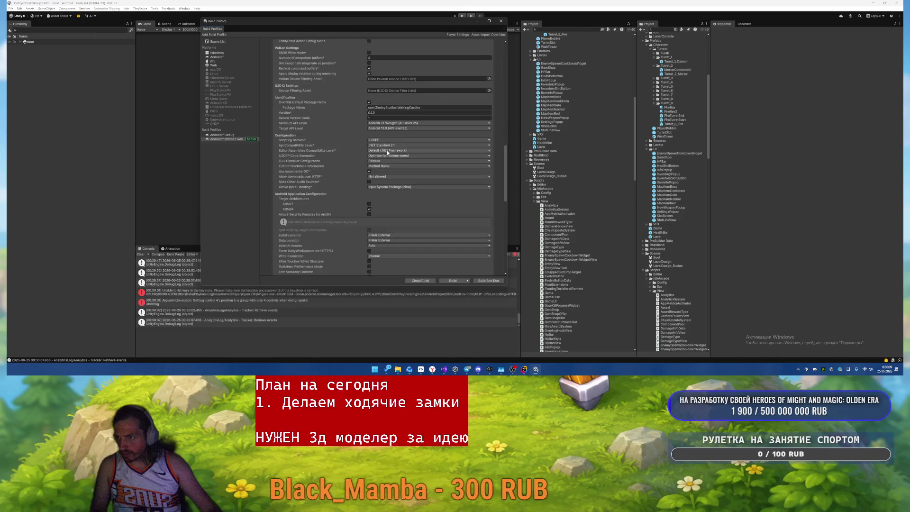
pyautogui.click(380, 118)
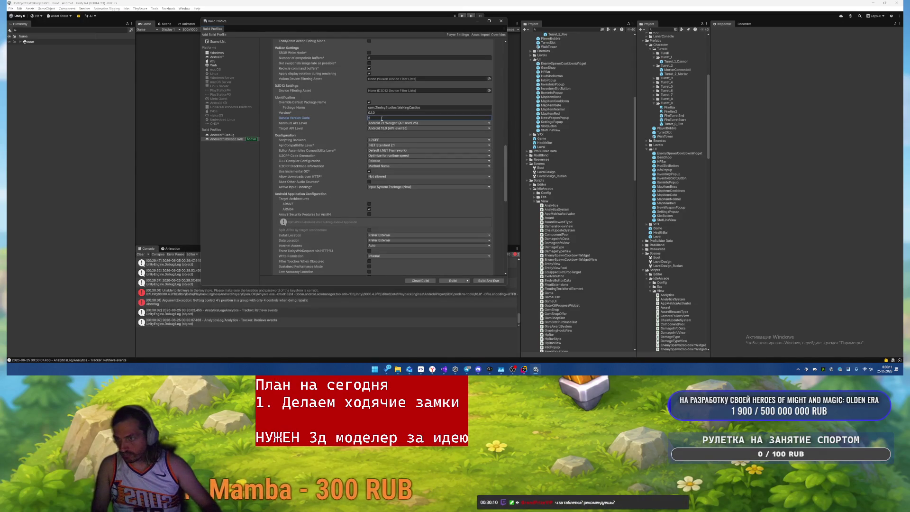
pyautogui.click(488, 280)
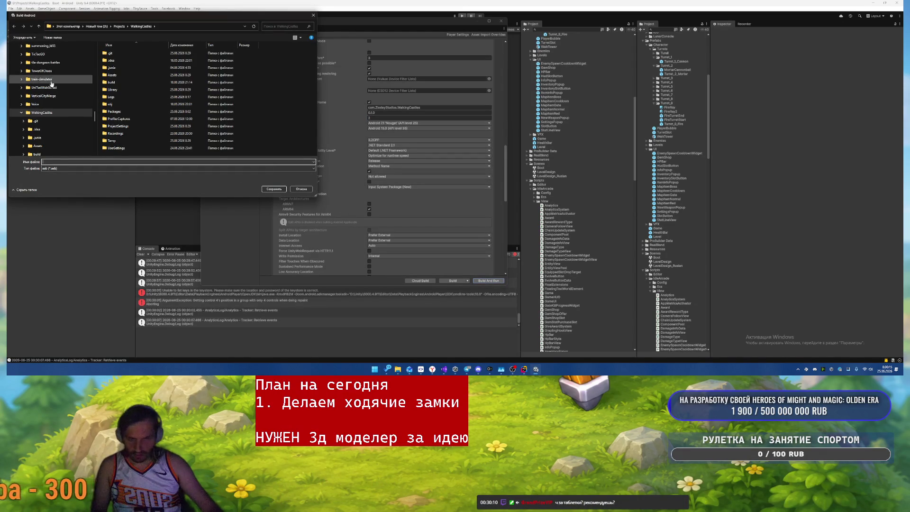
# Step: Save the Android .aab build to D:\Builds\WalkingCastles with the corrected date, then answer the Addressables prompt
pyautogui.scroll(10, 61, 87)
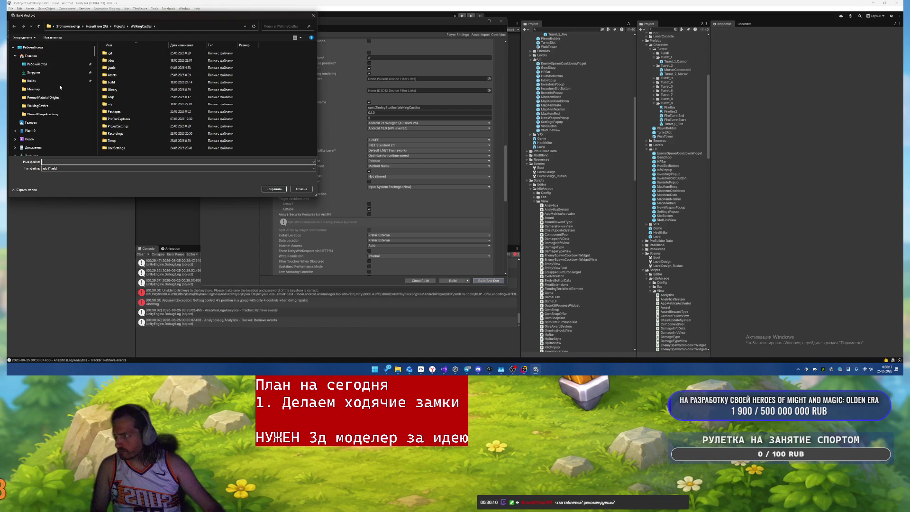
pyautogui.click(32, 81)
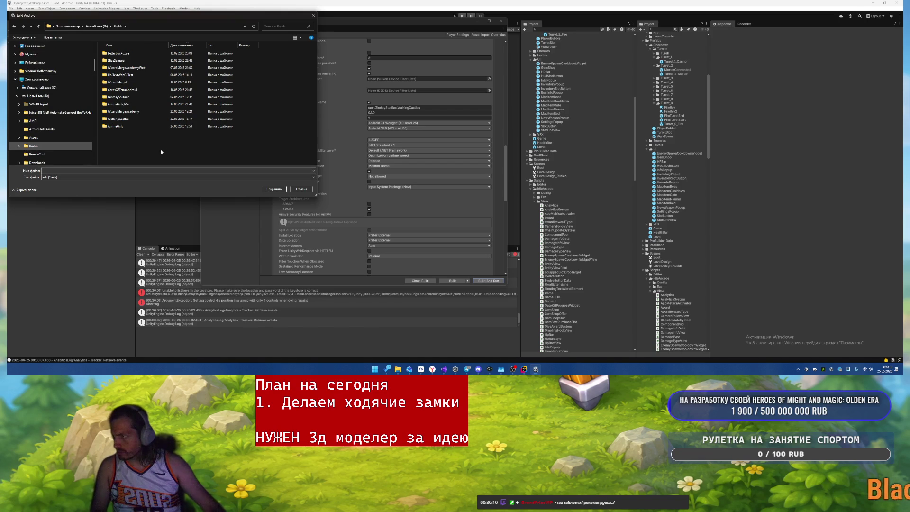
pyautogui.doubleClick(119, 119)
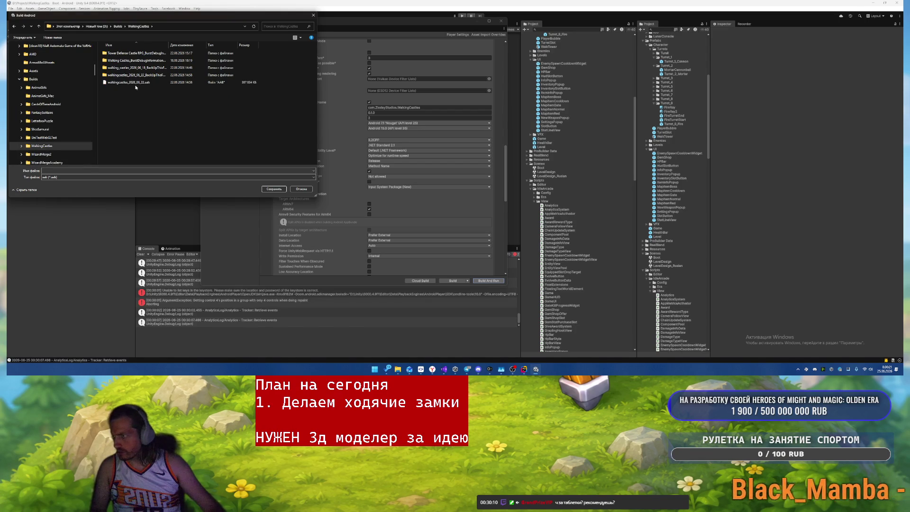
pyautogui.click(79, 171)
pyautogui.press('BackSpace')
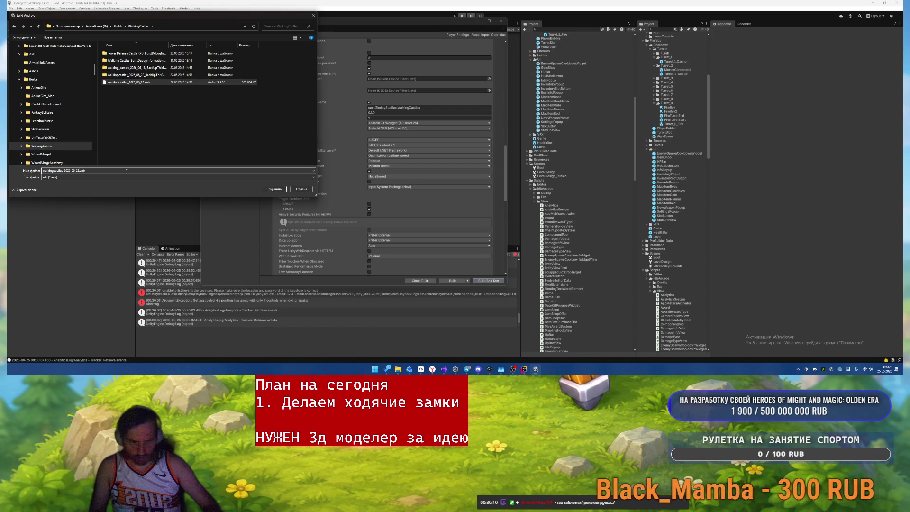
pyautogui.press('Return')
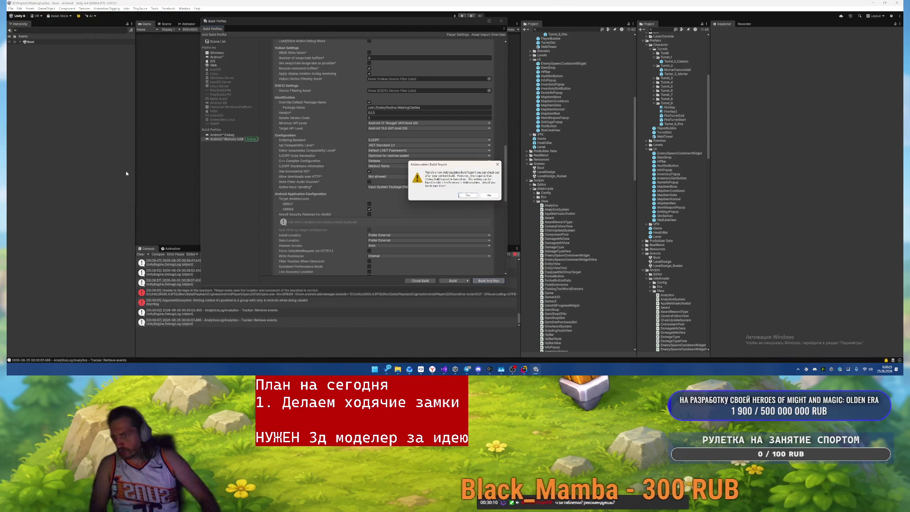
pyautogui.click(467, 195)
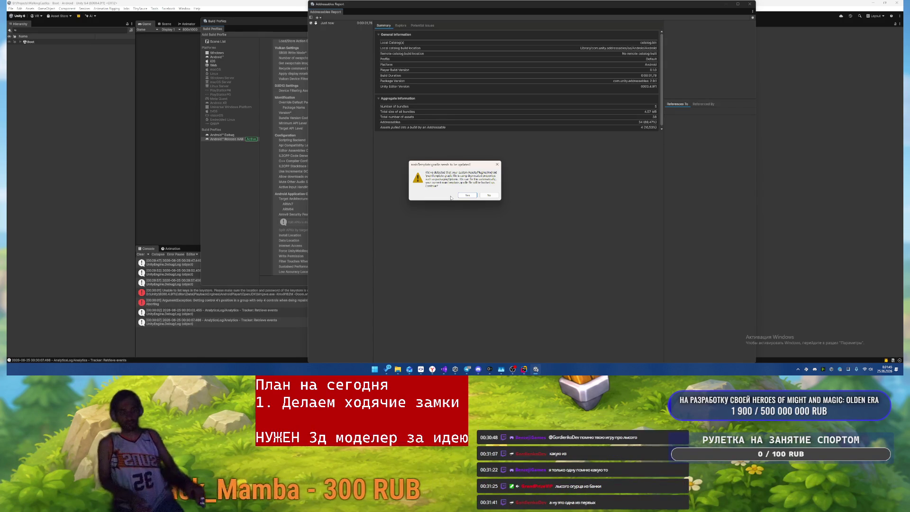
# Step: Confirm the mainTemplate.gradle update prompt and switch over to Microsoft To Do
pyautogui.press('Return')
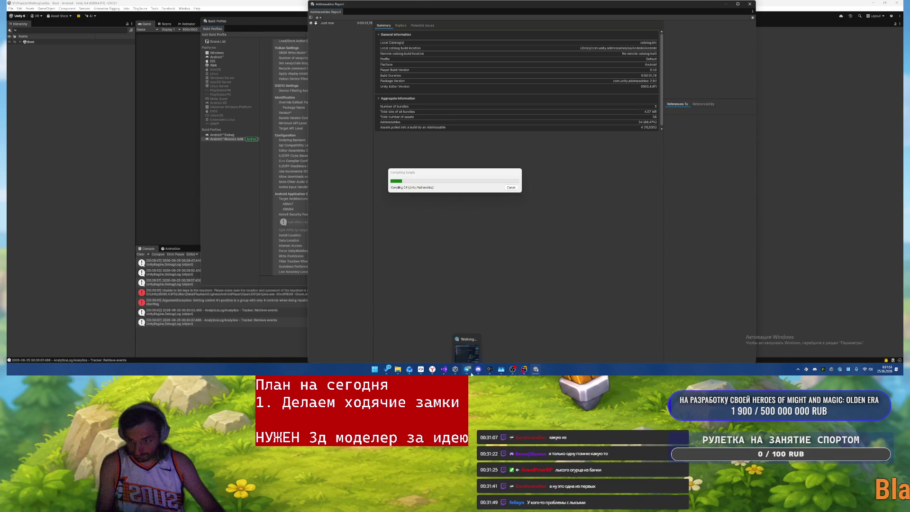
pyautogui.click(385, 372)
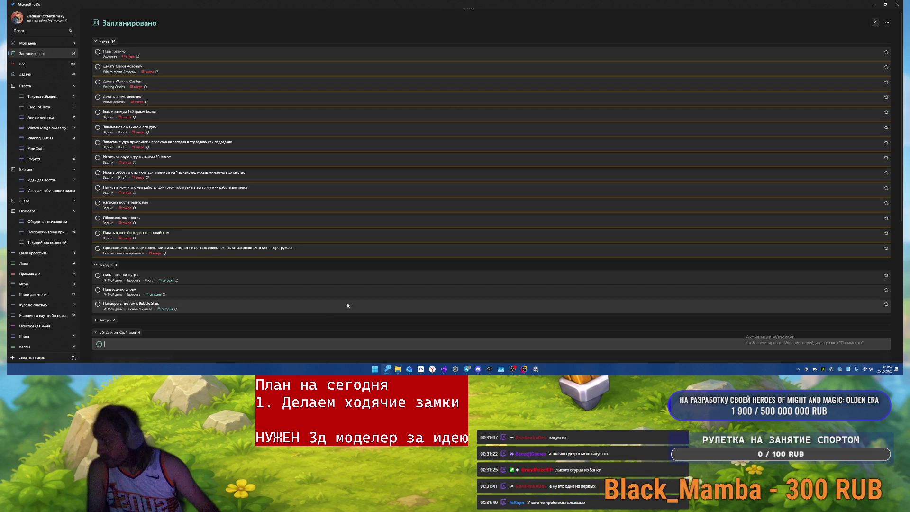
# Step: Complete every overdue task under Ранее, including Написать кому-то, until the section is empty
pyautogui.click(98, 51)
pyautogui.click(98, 52)
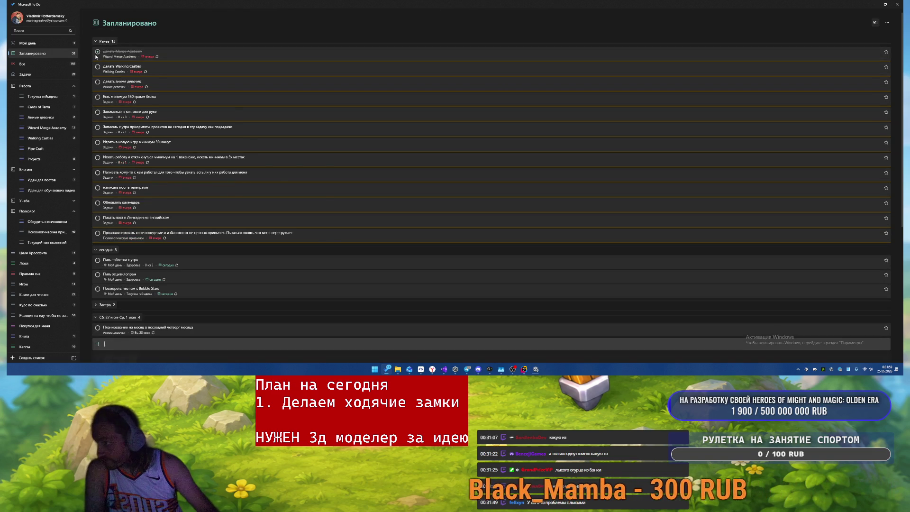
pyautogui.click(95, 55)
pyautogui.click(96, 55)
pyautogui.click(96, 55)
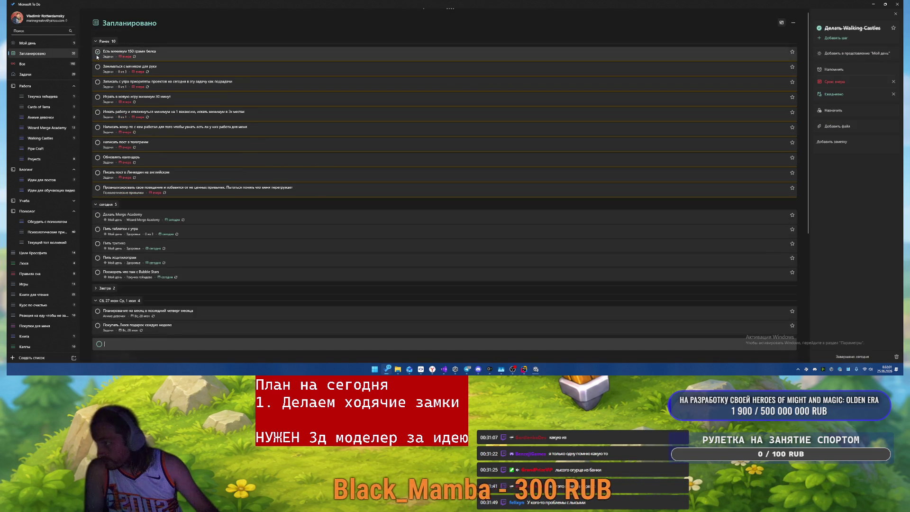
pyautogui.click(96, 56)
pyautogui.click(96, 56)
pyautogui.click(97, 56)
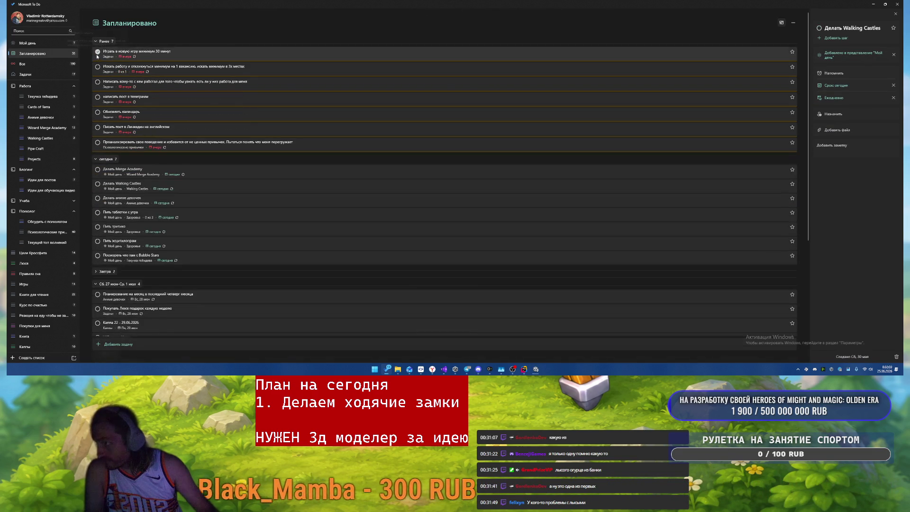
pyautogui.click(96, 56)
pyautogui.click(97, 56)
pyautogui.click(97, 56)
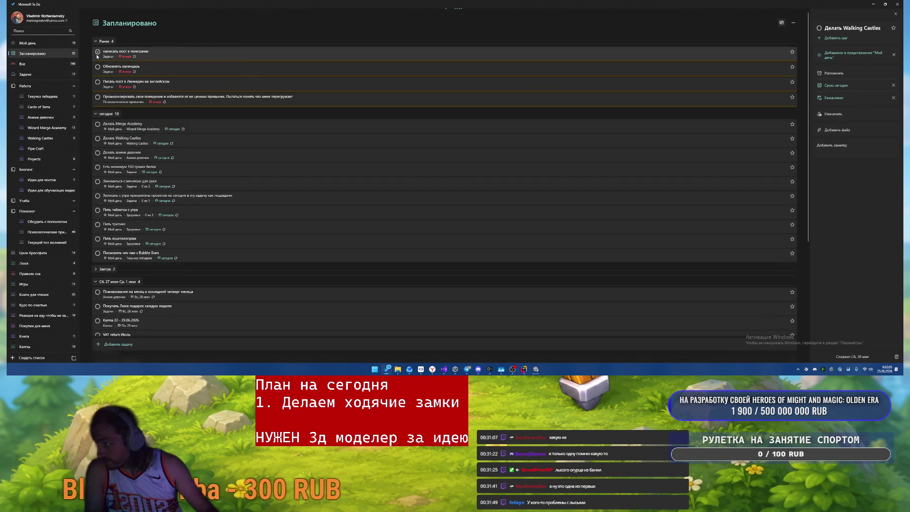
pyautogui.click(97, 56)
pyautogui.click(97, 56)
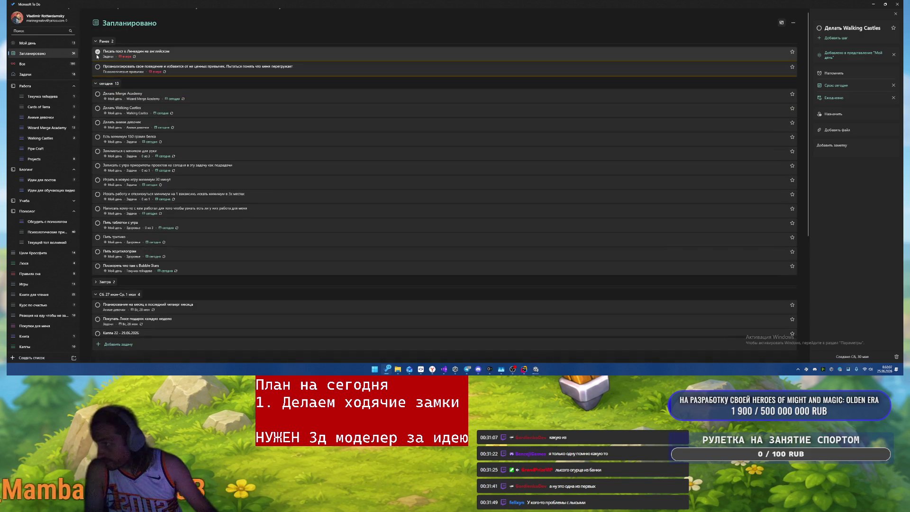
pyautogui.click(96, 55)
pyautogui.click(97, 55)
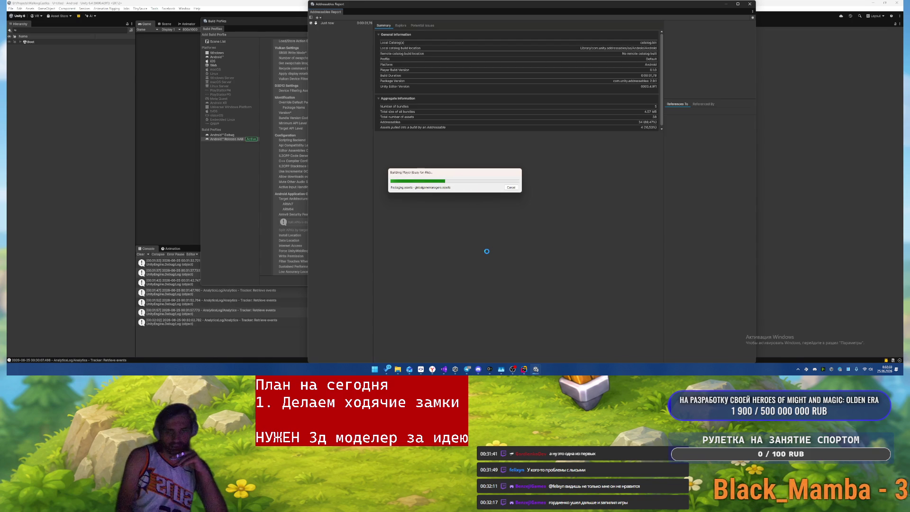
# Step: In the browser, look over the Яндекс Игры console game list, then close that tab
pyautogui.click(433, 356)
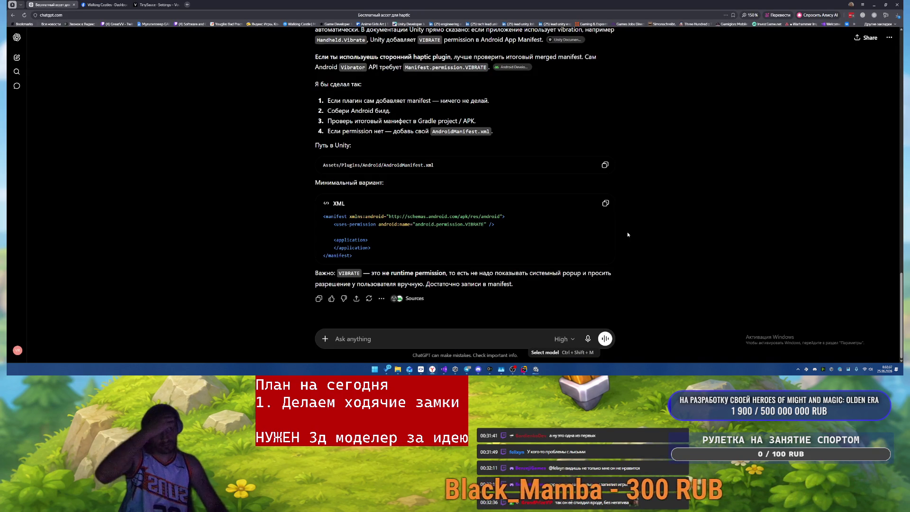
pyautogui.click(256, 24)
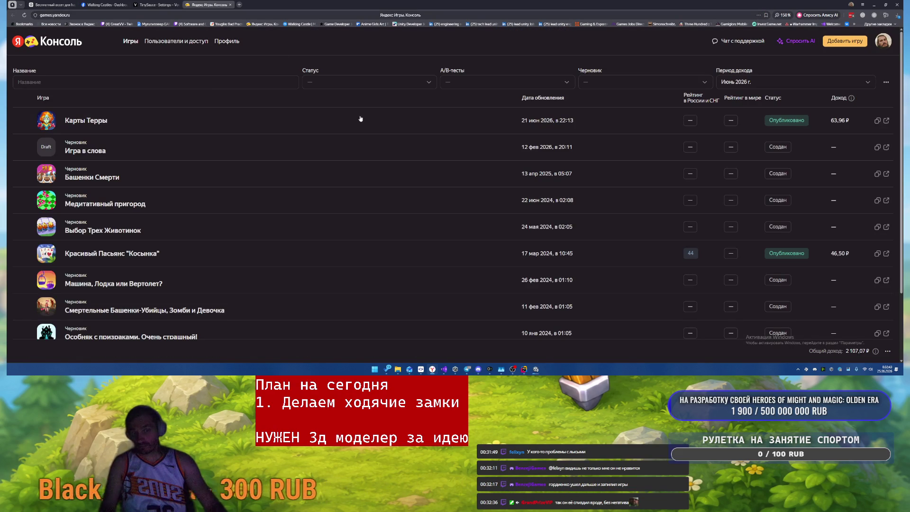
pyautogui.scroll(-3, 422, 169)
pyautogui.scroll(3, 422, 169)
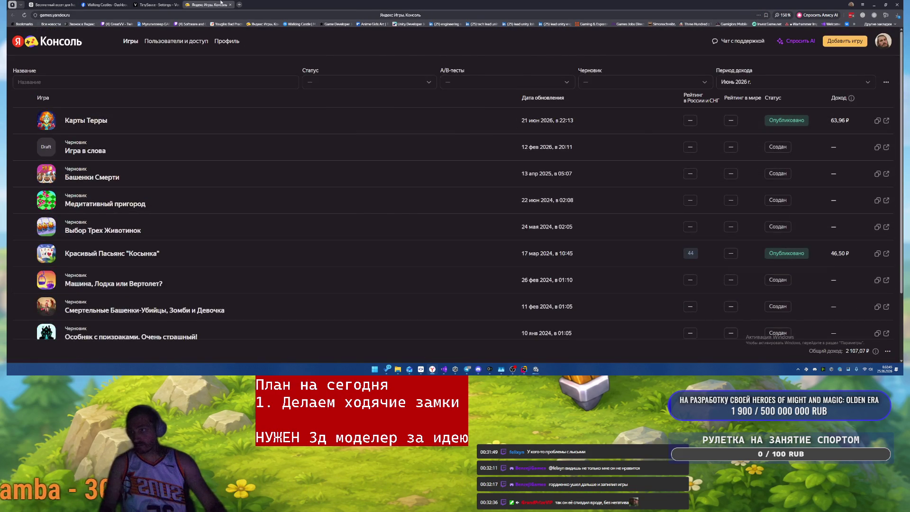
pyautogui.middleClick(221, 3)
pyautogui.click(50, 2)
pyautogui.scroll(3, 601, 222)
pyautogui.scroll(-3, 664, 216)
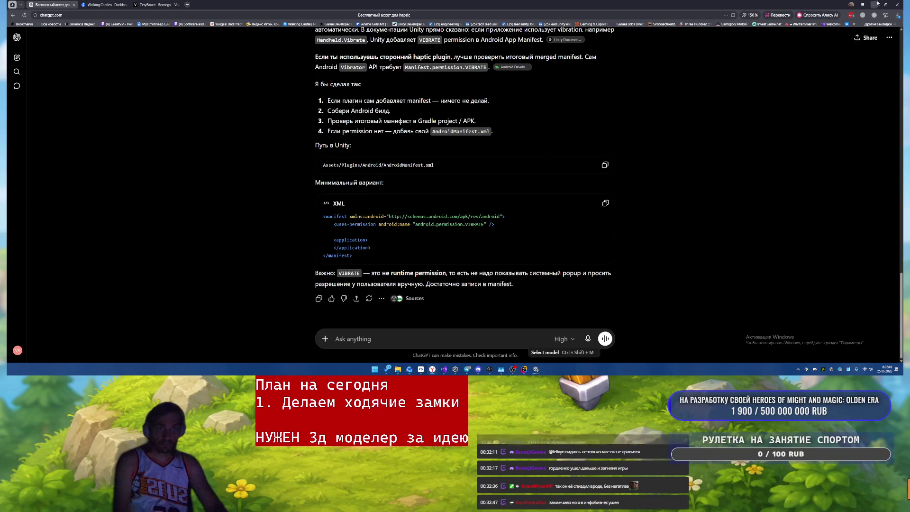
# Step: Minimize the browser to check Unity's Building Player progress, then restore the browser
pyautogui.click(873, 4)
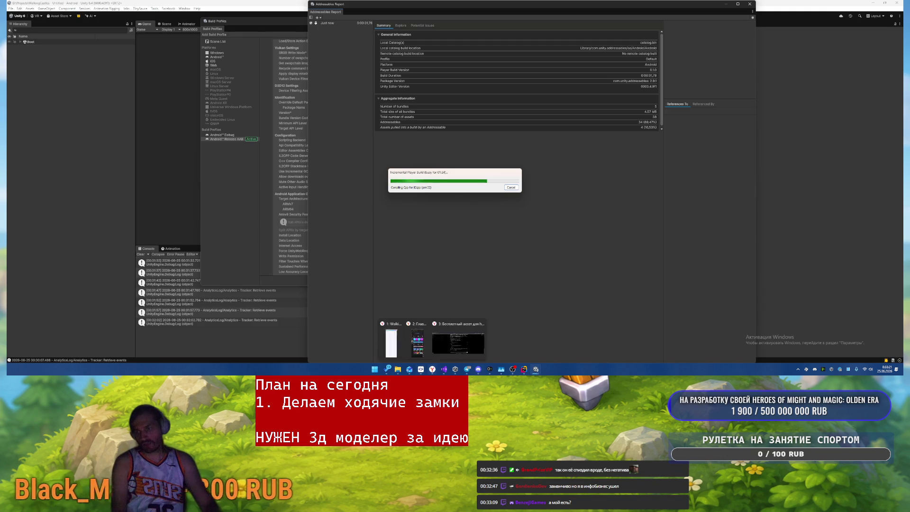
pyautogui.click(432, 369)
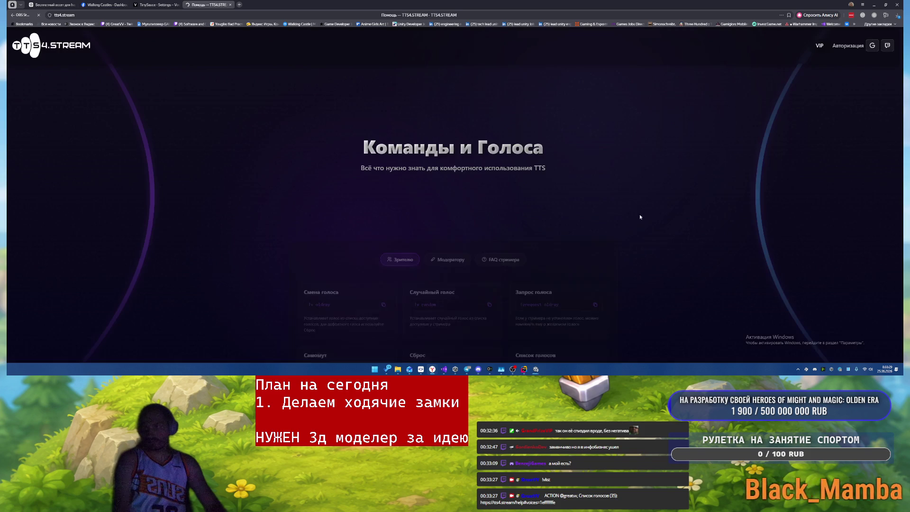
# Step: Scroll the TTS4.STREAM page, open the TTS Войны faction map, then close that tab
pyautogui.scroll(-2, 632, 194)
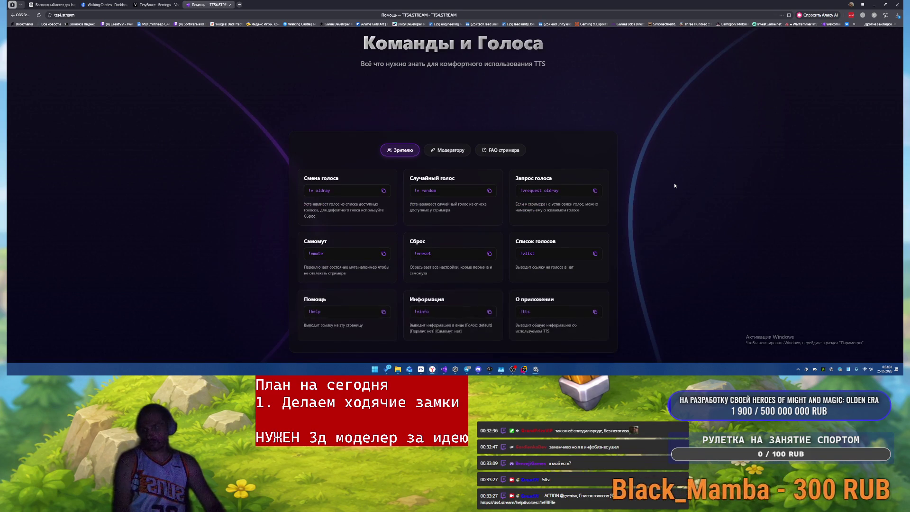
pyautogui.scroll(-2, 674, 184)
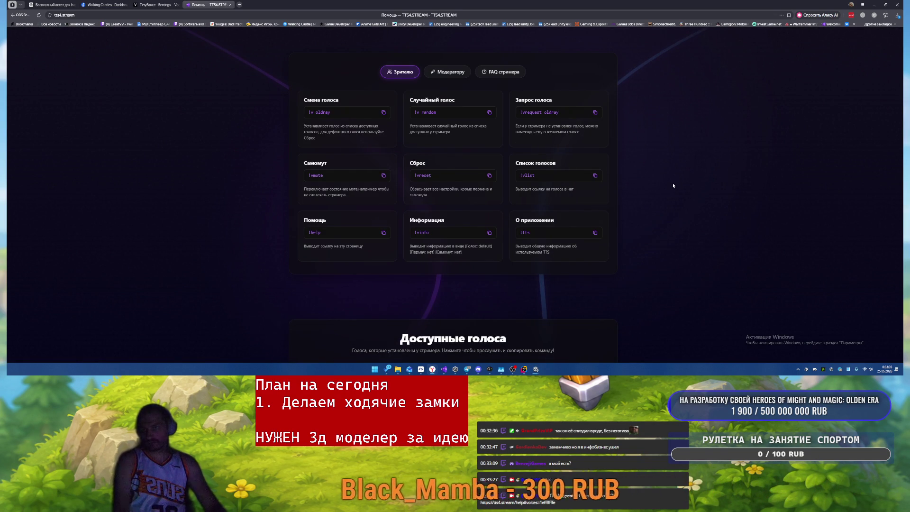
pyautogui.scroll(-4, 673, 185)
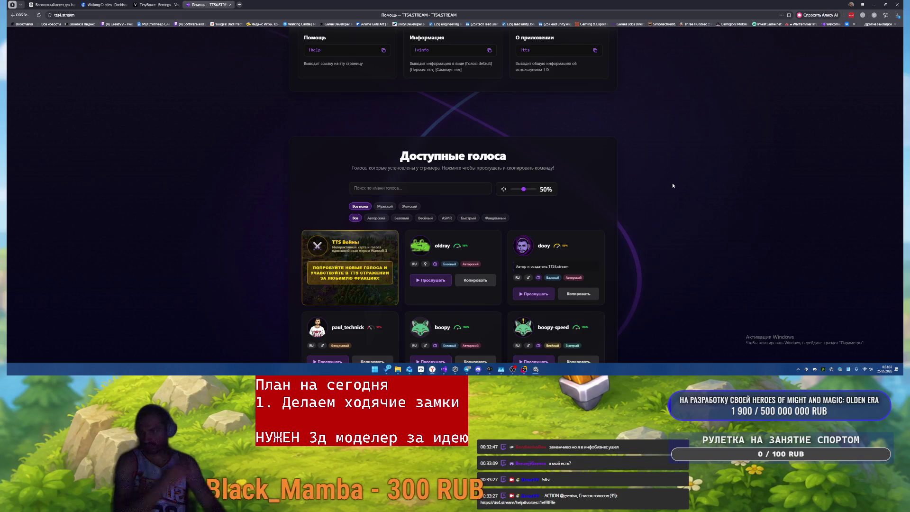
pyautogui.scroll(-2, 673, 185)
pyautogui.scroll(-10, 671, 186)
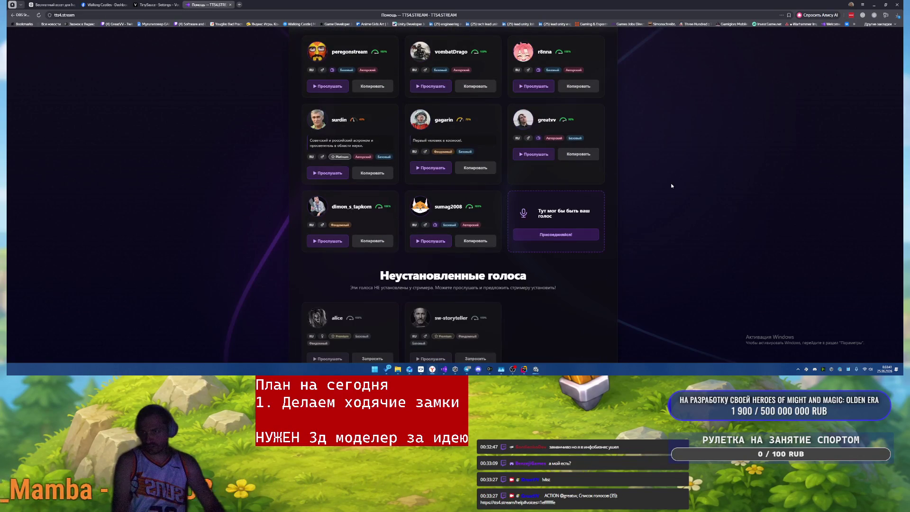
pyautogui.scroll(-3, 671, 185)
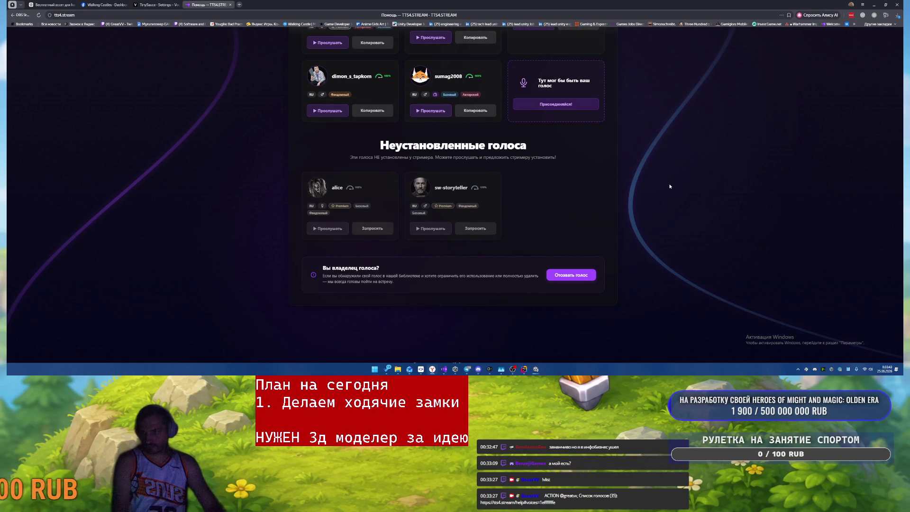
pyautogui.scroll(3, 669, 186)
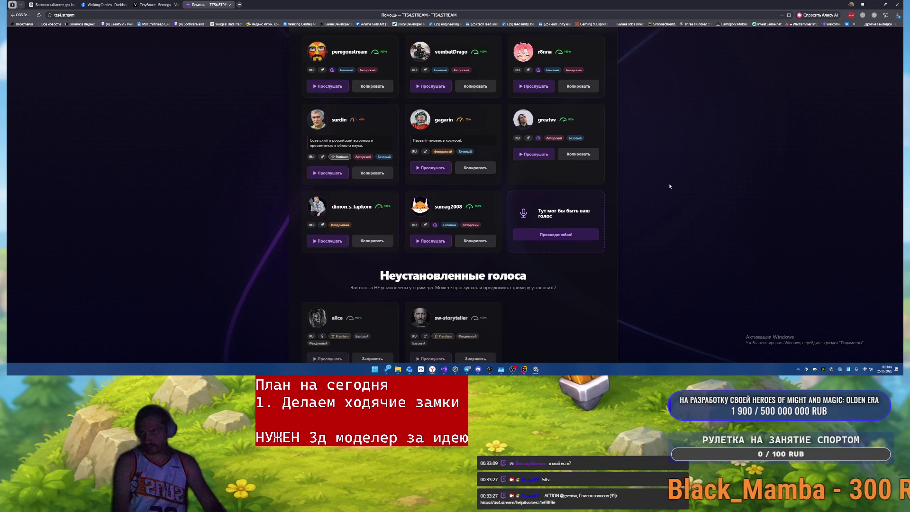
pyautogui.scroll(3, 670, 186)
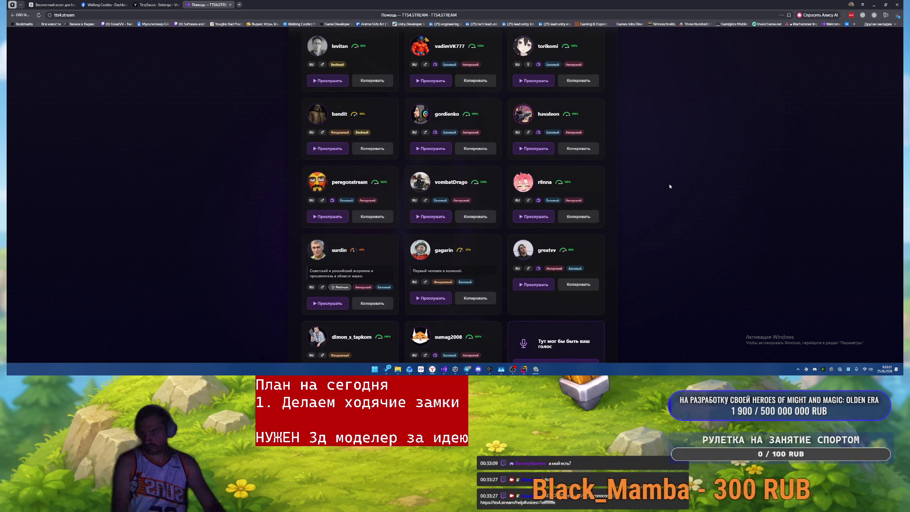
pyautogui.scroll(1, 669, 186)
pyautogui.scroll(2, 670, 186)
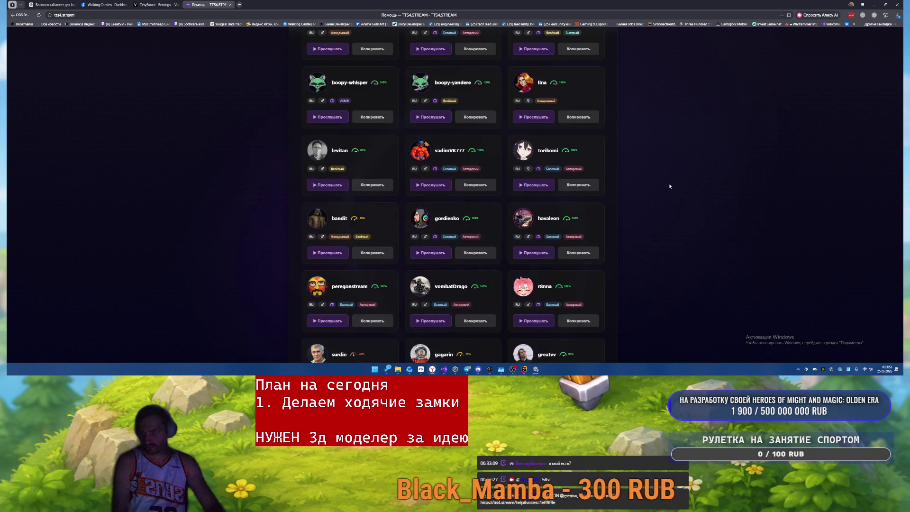
pyautogui.scroll(3, 669, 187)
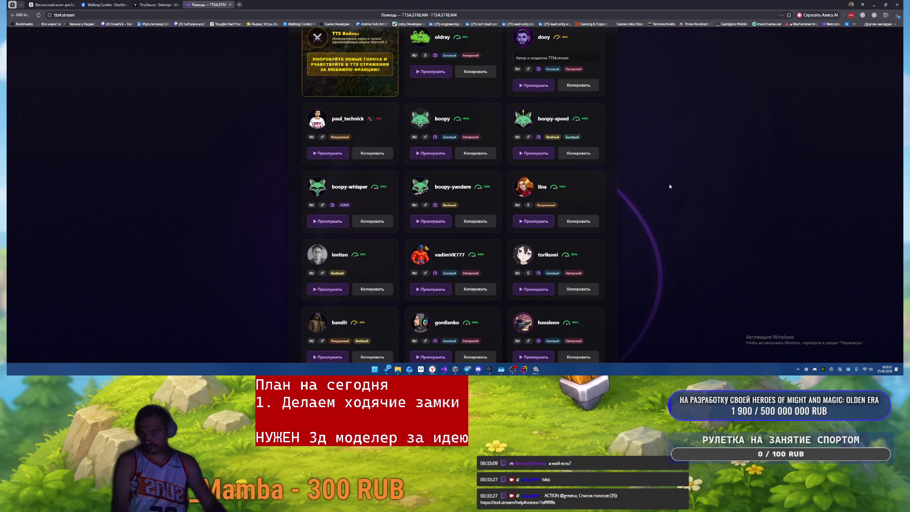
pyautogui.scroll(3, 669, 186)
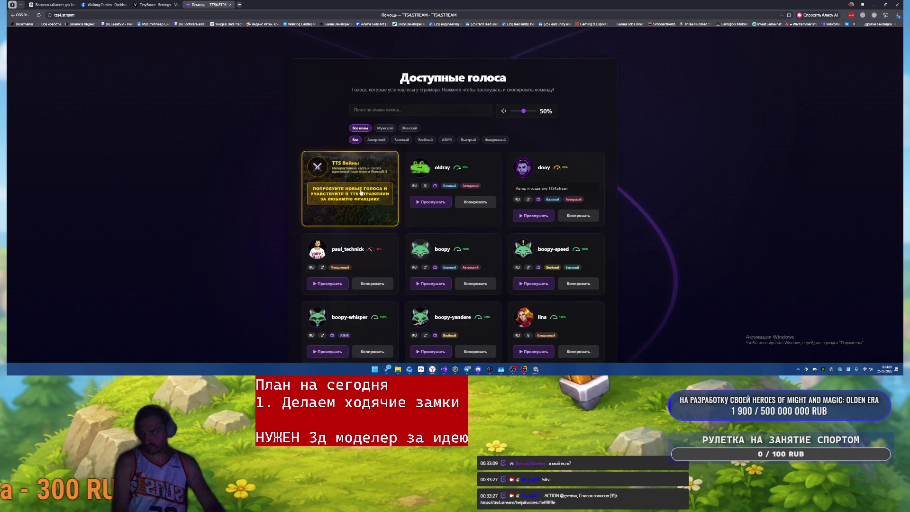
pyautogui.click(358, 172)
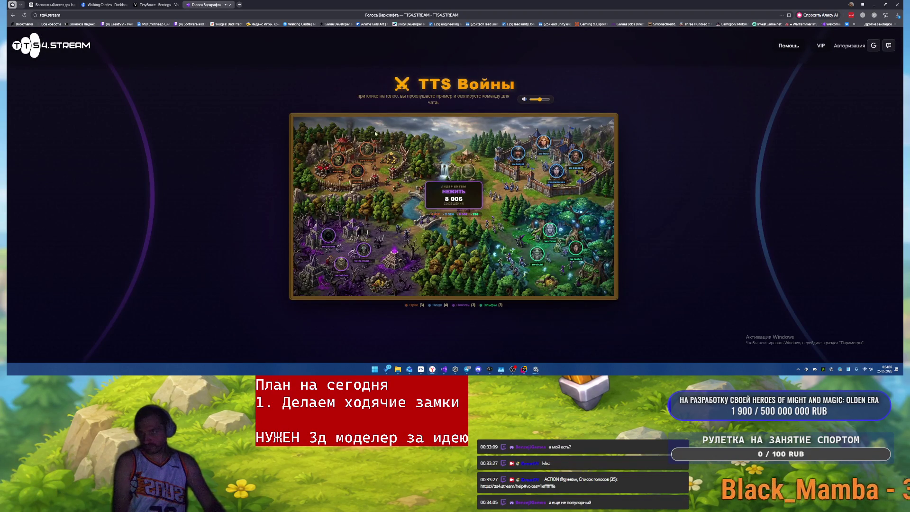
pyautogui.hotkey('ctrl', 'w')
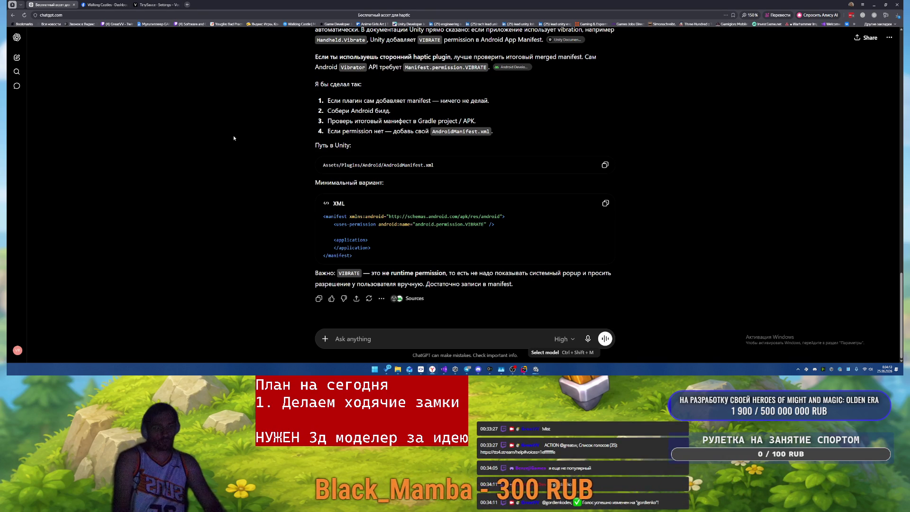
# Step: Shrink the browser to check Unity, then view a Healthy Hero - Tower Defense screenshot
pyautogui.press('super+Down')
pyautogui.press('super+Down')
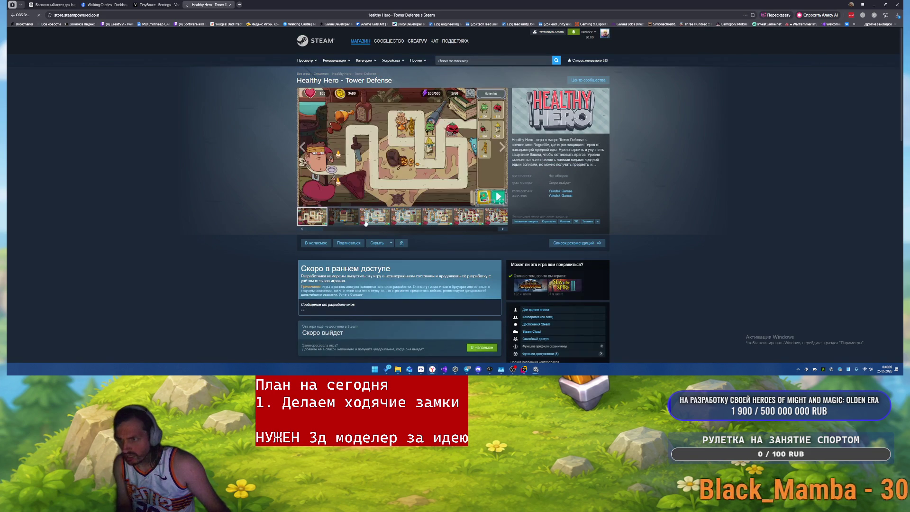
pyautogui.click(401, 219)
# Step: Browse the Healthy Hero screenshots and gameplay clips, then close its Steam store tab
pyautogui.click(426, 217)
pyautogui.click(448, 216)
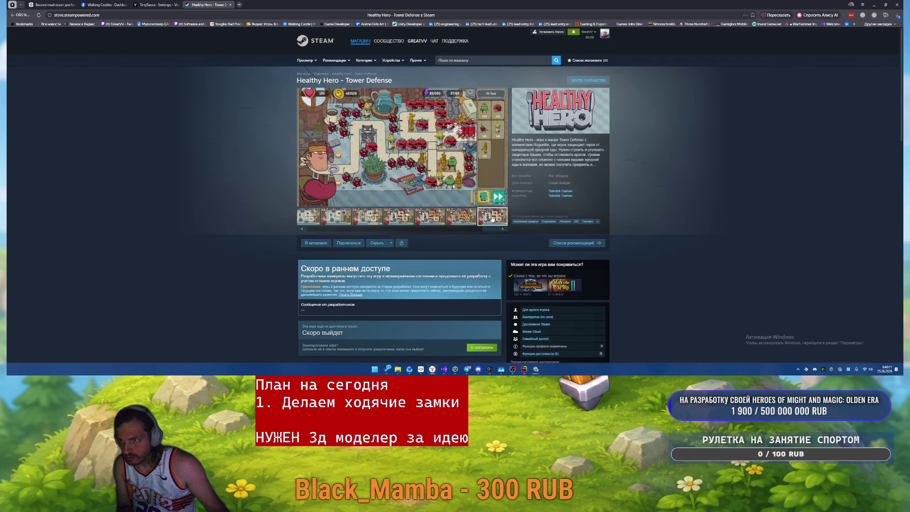
pyautogui.click(302, 217)
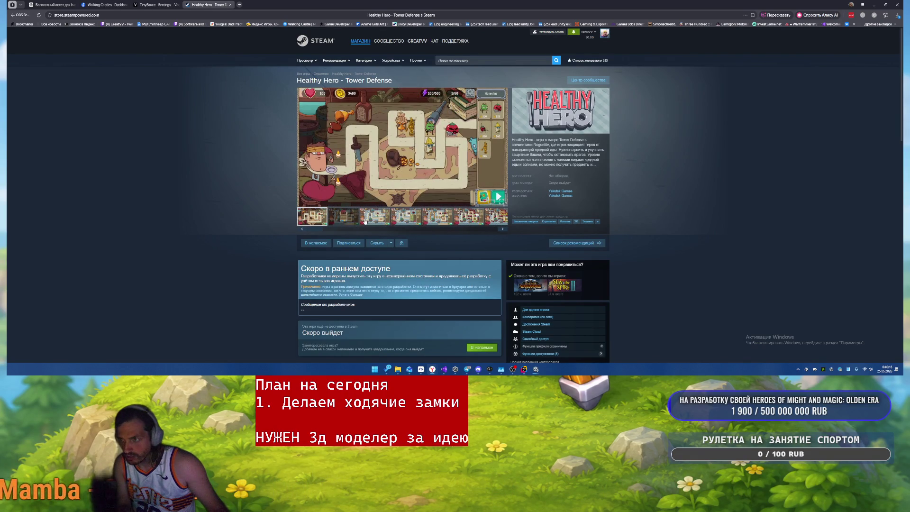
pyautogui.click(468, 216)
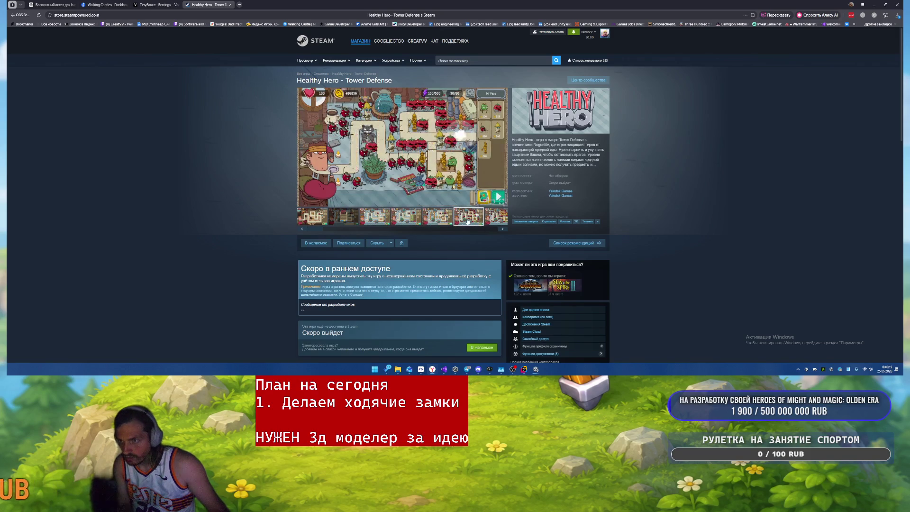
pyautogui.click(501, 229)
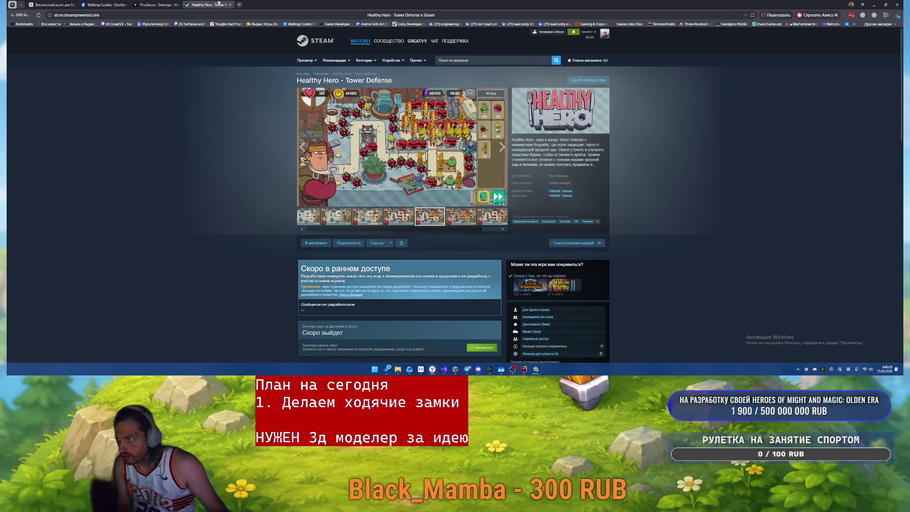
pyautogui.hotkey('ctrl', 'w')
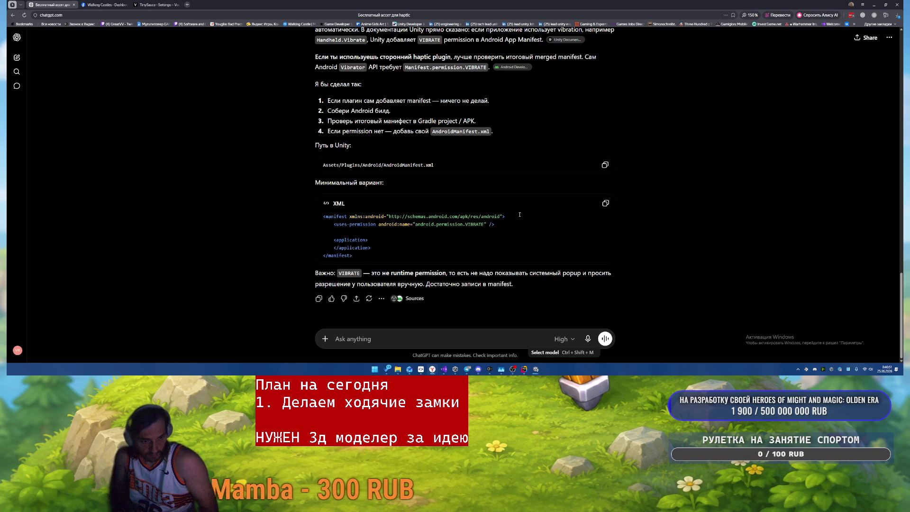
# Step: Check on the Unity player build, then move through browser tabs to the author.today feed
pyautogui.click(535, 369)
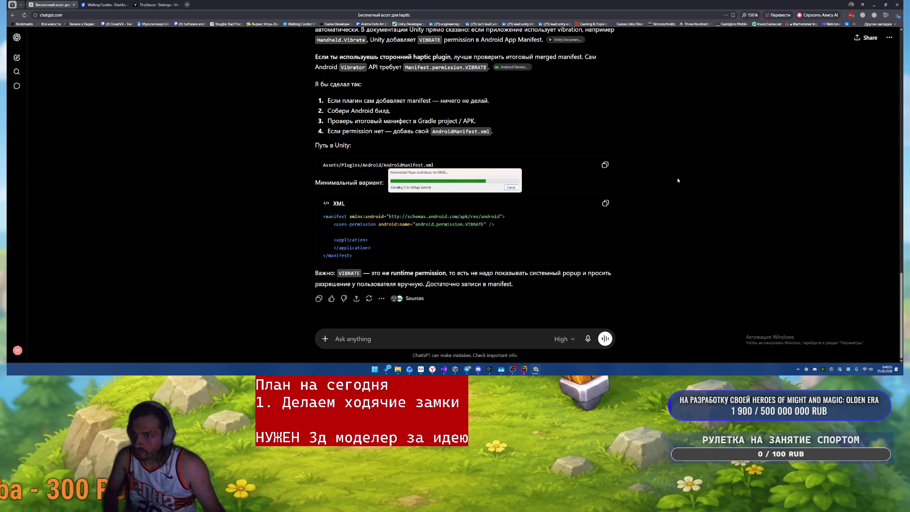
pyautogui.click(161, 5)
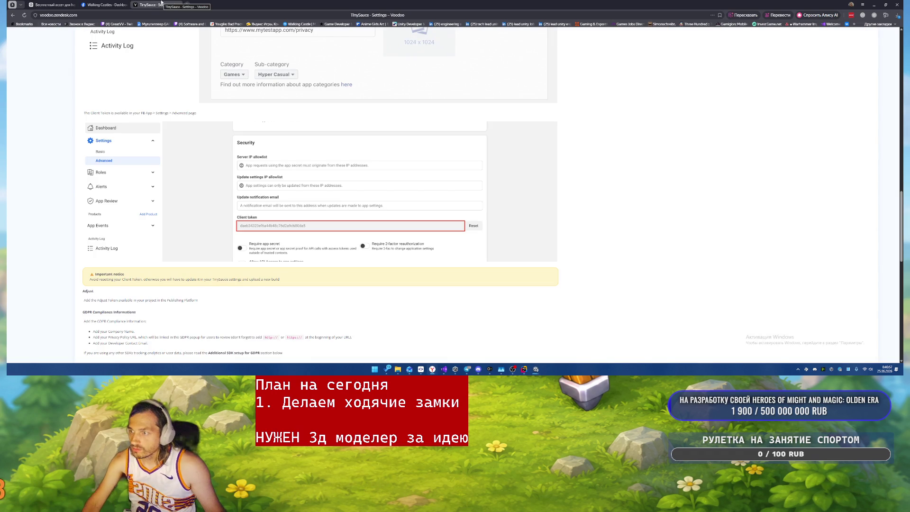
pyautogui.hotkey('ctrl', 'shift', 'Tab')
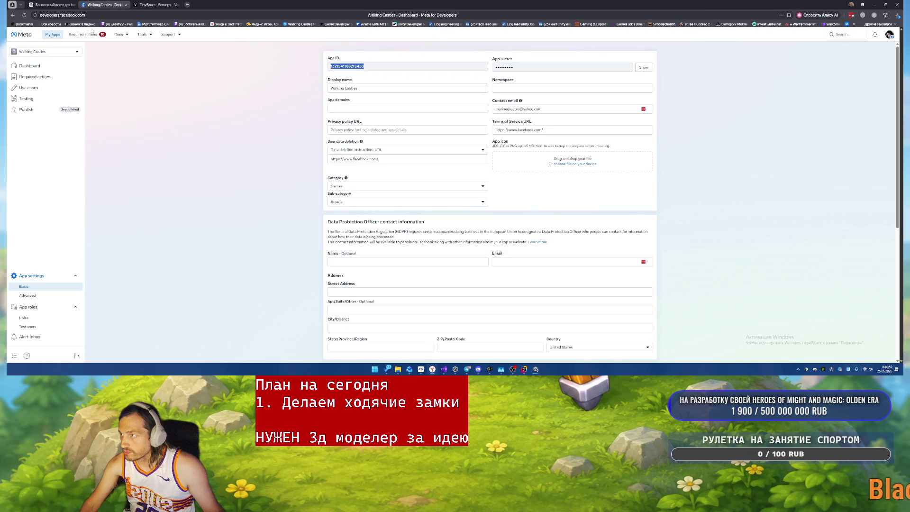
pyautogui.click(205, 4)
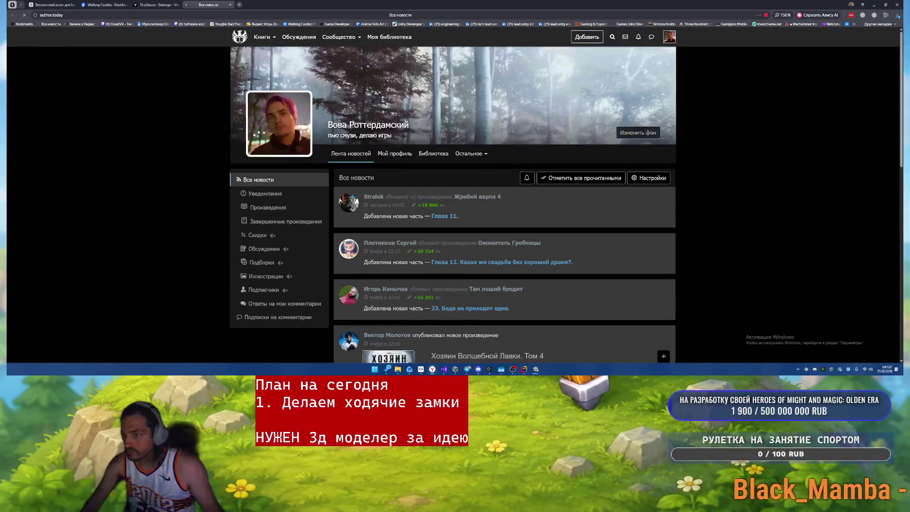
# Step: Open Глава 12 from the author.today feed and read down through the chapter
pyautogui.scroll(-1, 281, 58)
pyautogui.click(473, 208)
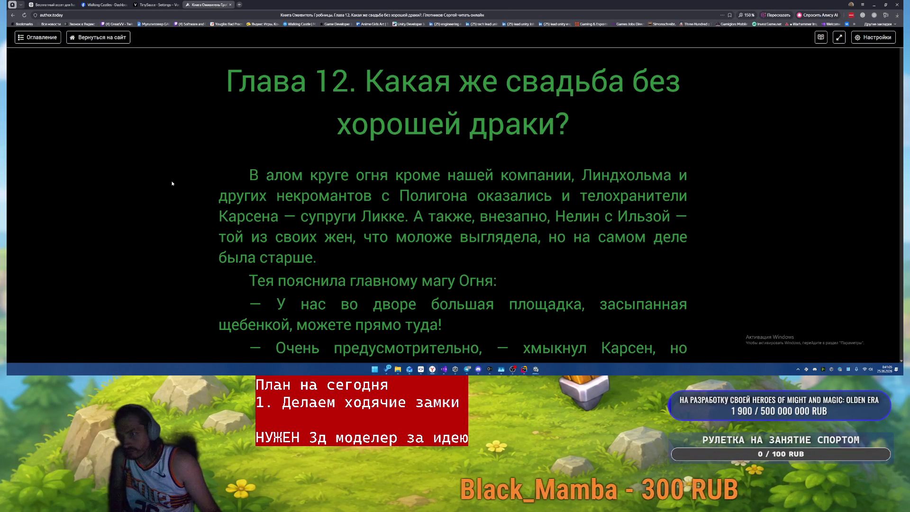
pyautogui.scroll(-1, 150, 153)
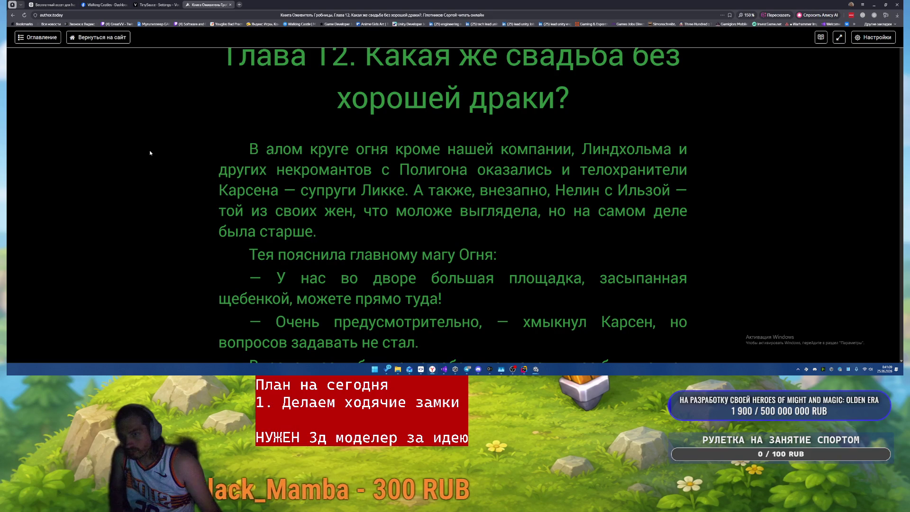
pyautogui.scroll(-1, 149, 152)
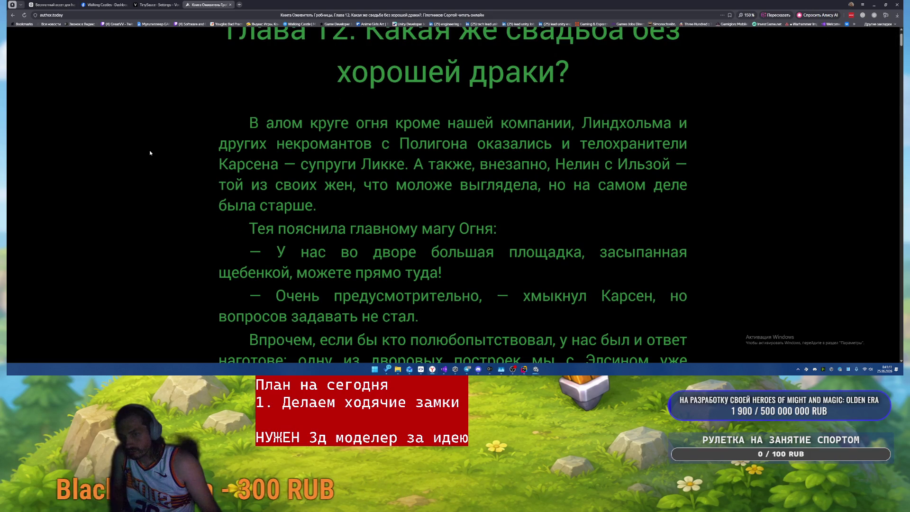
pyautogui.scroll(-6, 150, 152)
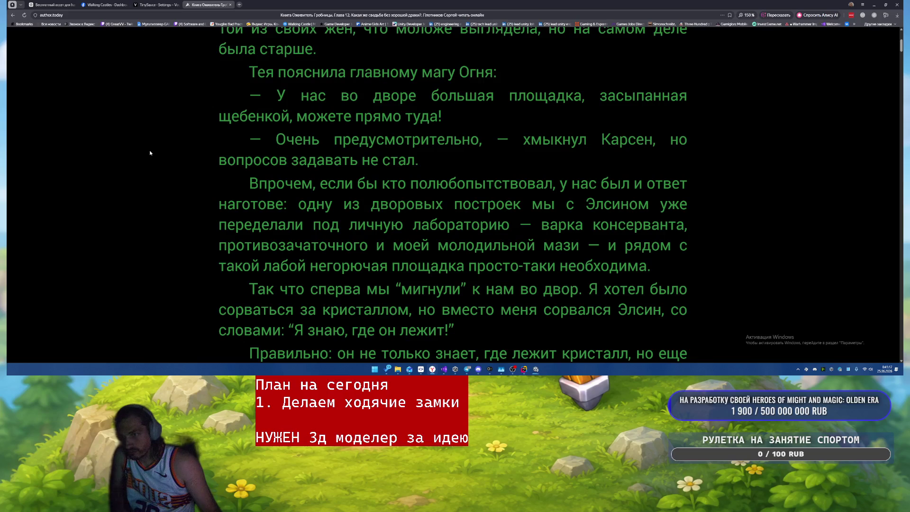
pyautogui.scroll(-1, 150, 153)
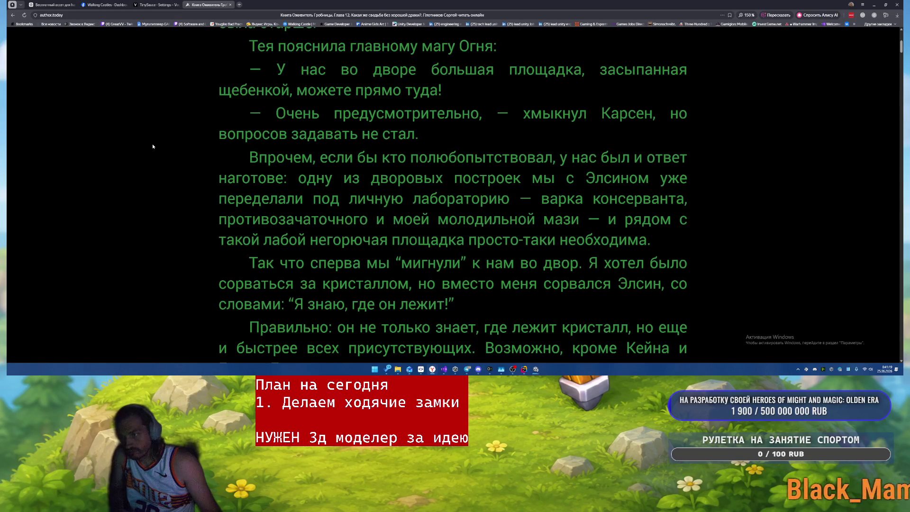
pyautogui.scroll(-3, 152, 146)
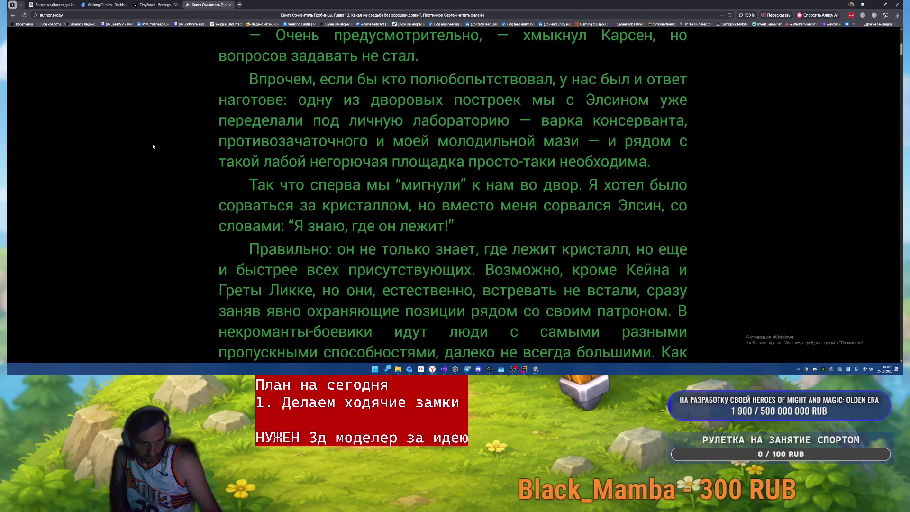
pyautogui.scroll(-1, 152, 146)
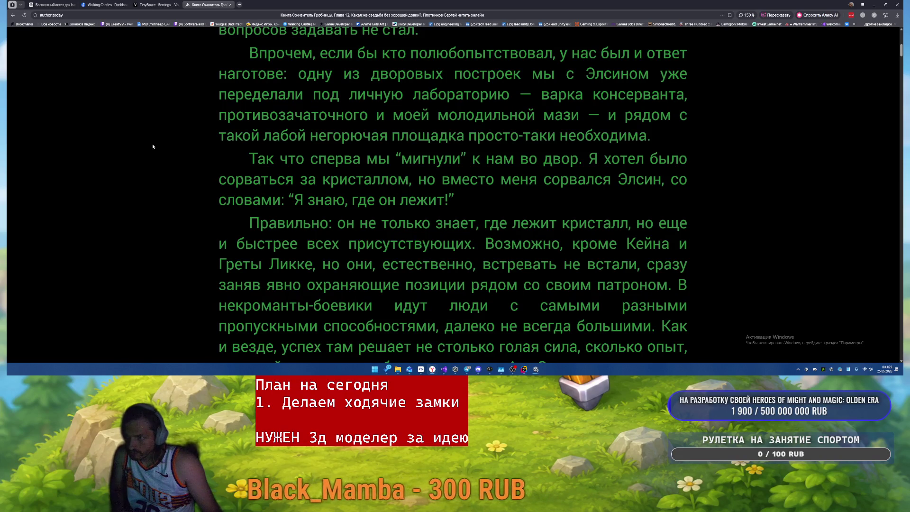
pyautogui.scroll(-1, 153, 147)
pyautogui.scroll(-1, 153, 146)
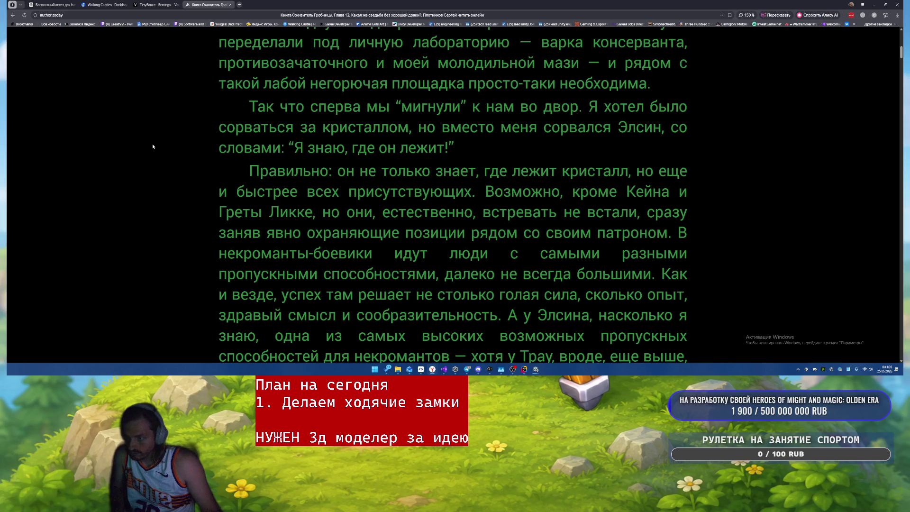
pyautogui.scroll(-1, 153, 147)
pyautogui.scroll(-1, 152, 146)
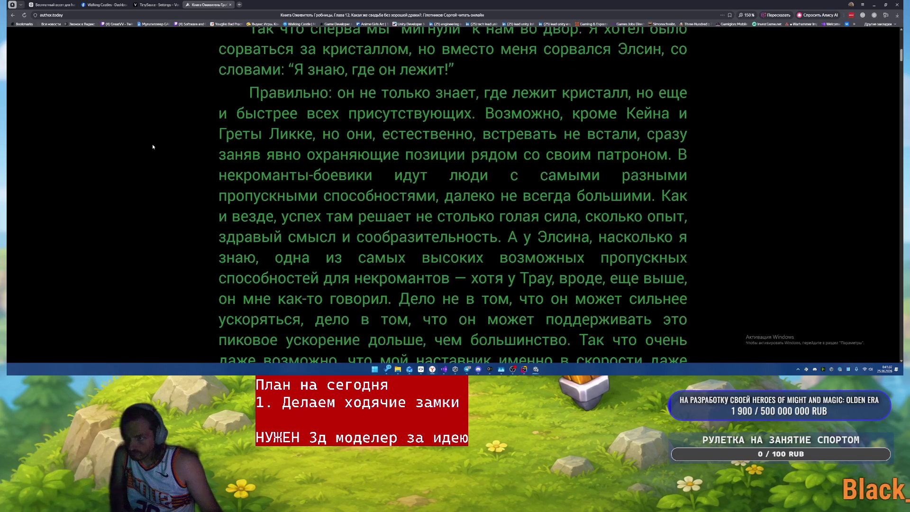
pyautogui.scroll(-1, 152, 146)
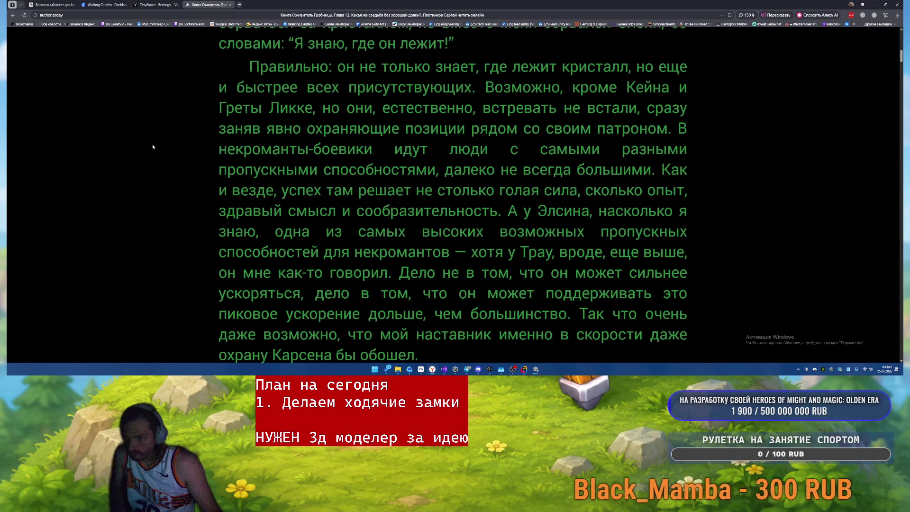
pyautogui.scroll(-1, 152, 146)
pyautogui.scroll(-1, 152, 146)
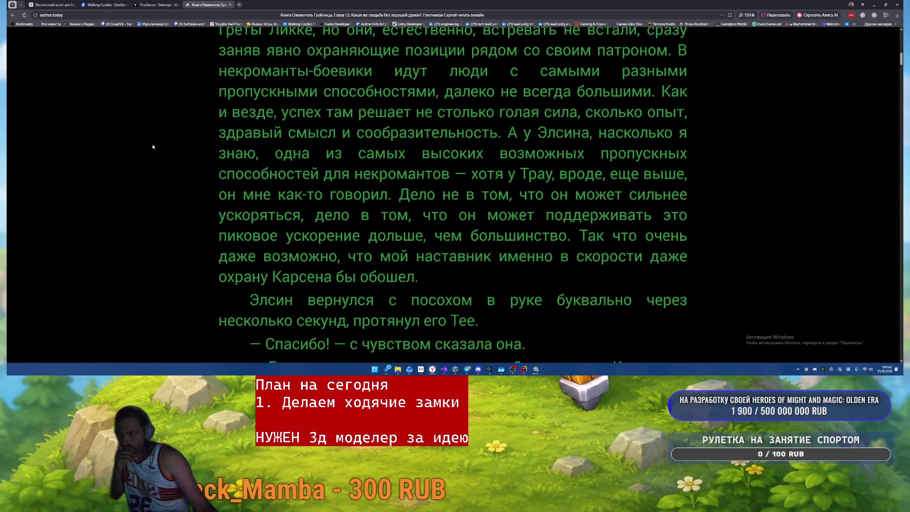
pyautogui.scroll(-1, 153, 146)
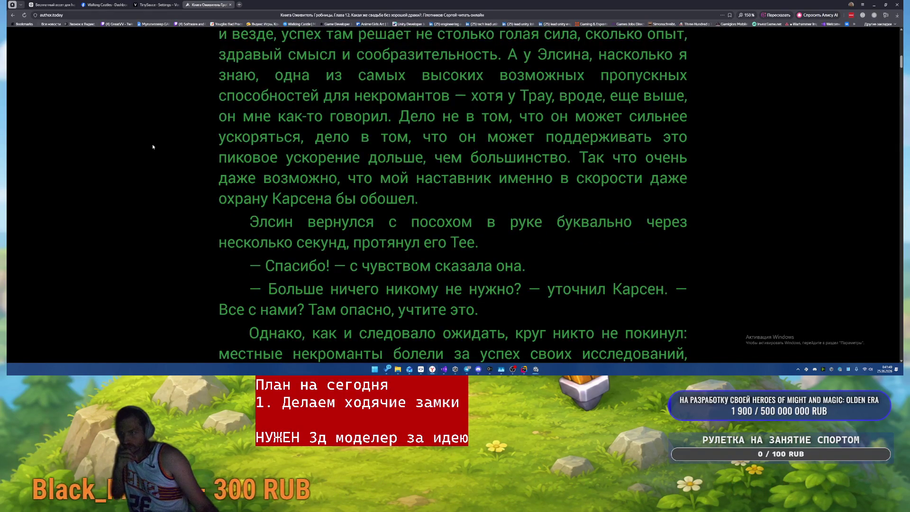
pyautogui.scroll(-1, 153, 146)
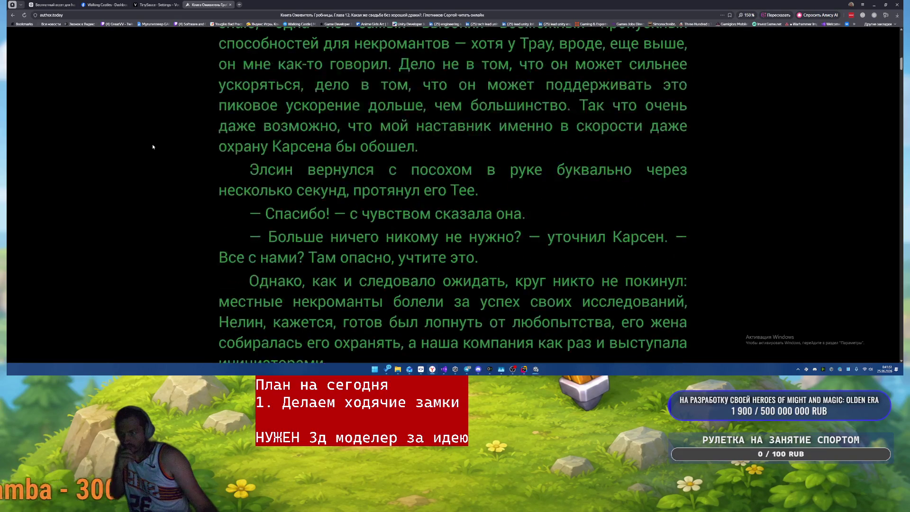
pyautogui.scroll(-1, 152, 146)
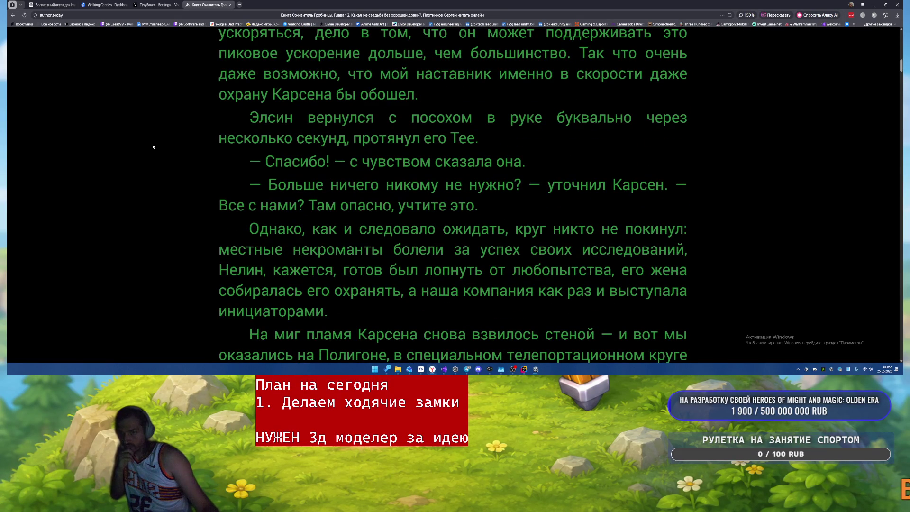
pyautogui.scroll(-1, 153, 146)
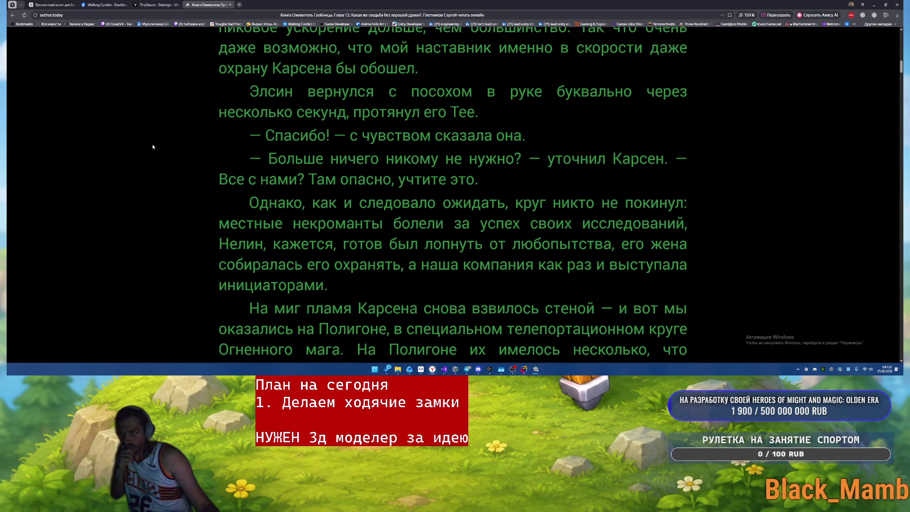
pyautogui.scroll(-1, 152, 146)
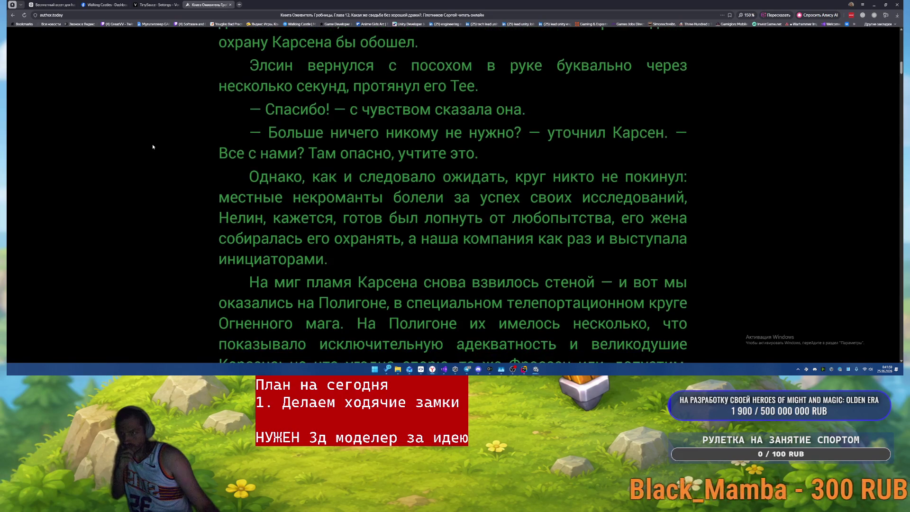
pyautogui.scroll(-2, 152, 147)
pyautogui.scroll(-1, 153, 146)
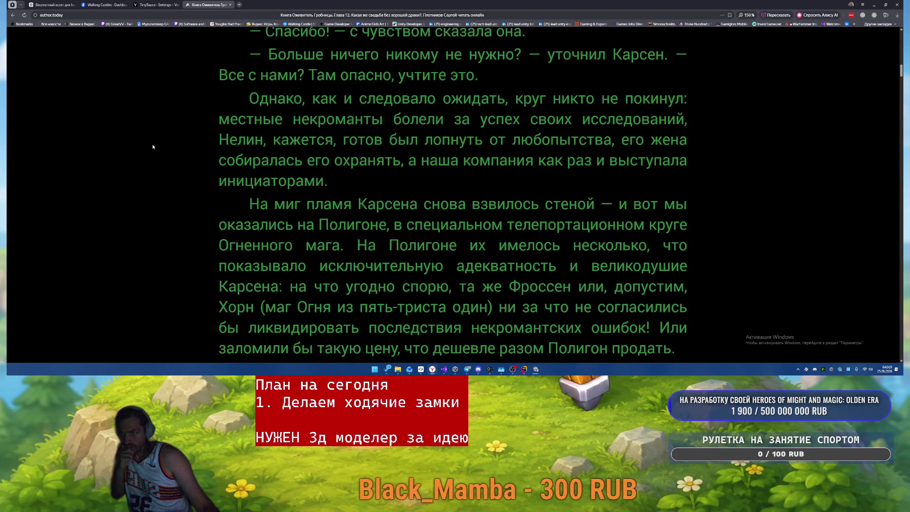
pyautogui.scroll(-1, 152, 146)
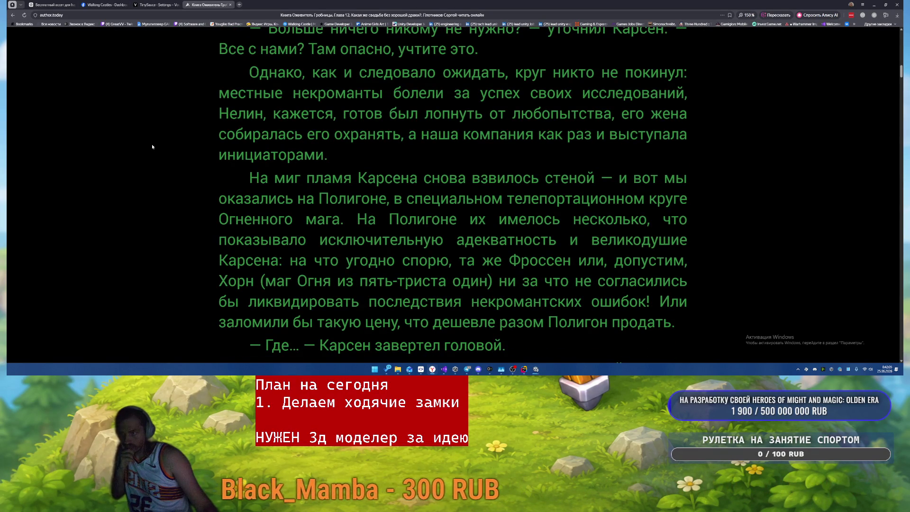
pyautogui.scroll(-1, 152, 146)
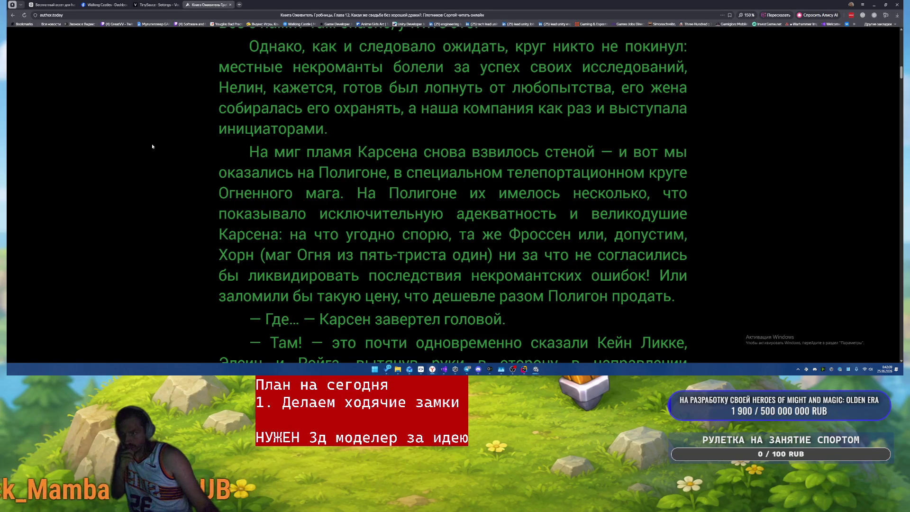
pyautogui.scroll(-1, 153, 147)
pyautogui.scroll(-2, 152, 147)
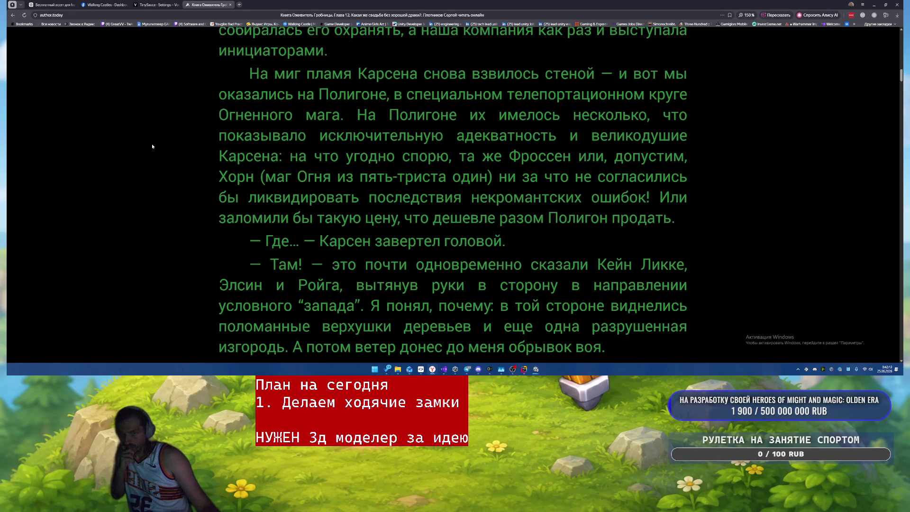
pyautogui.scroll(-4, 152, 147)
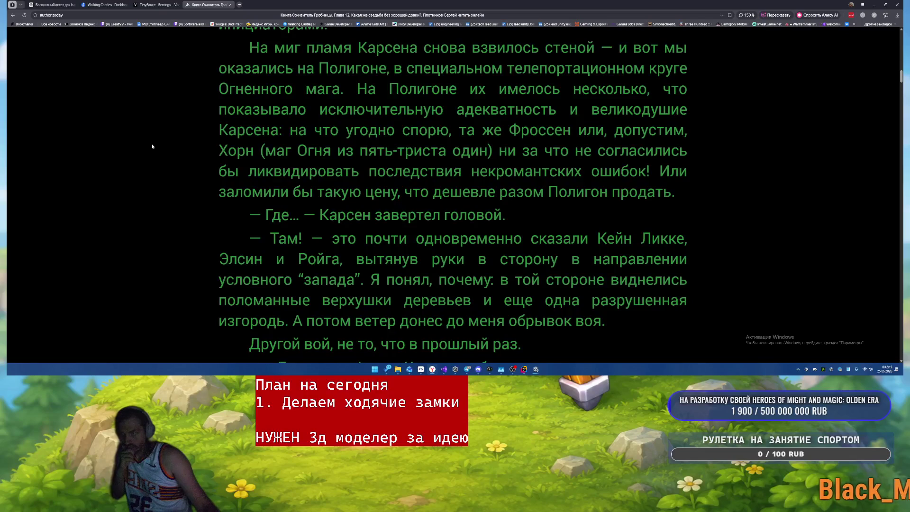
pyautogui.scroll(-3, 152, 147)
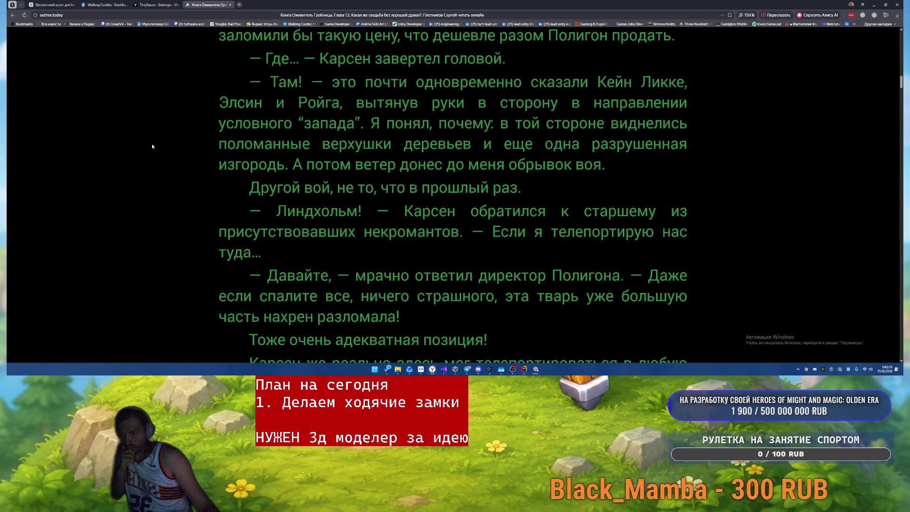
pyautogui.scroll(-2, 152, 146)
pyautogui.scroll(-3, 152, 146)
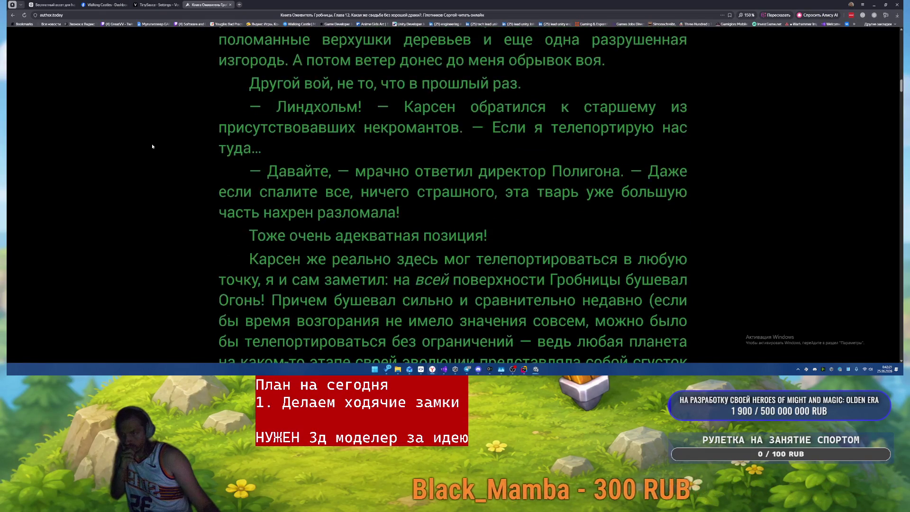
pyautogui.scroll(-2, 152, 146)
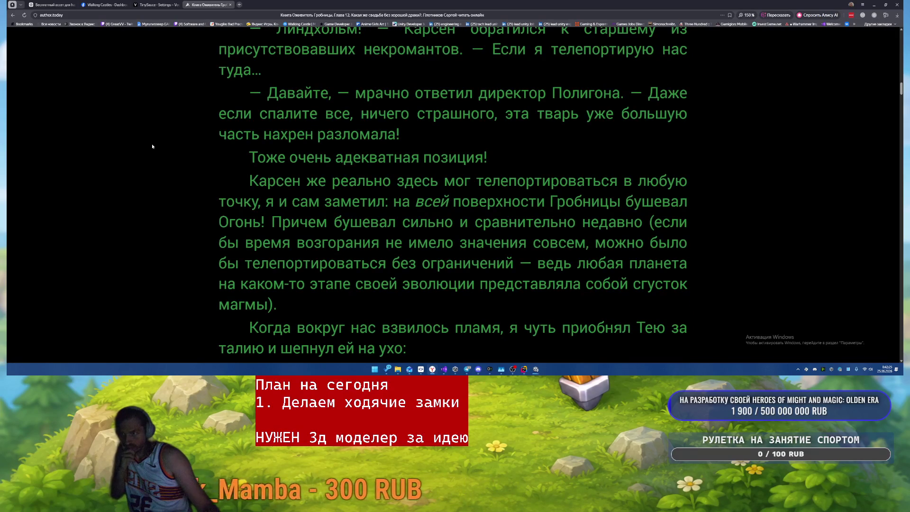
pyautogui.scroll(-1, 152, 147)
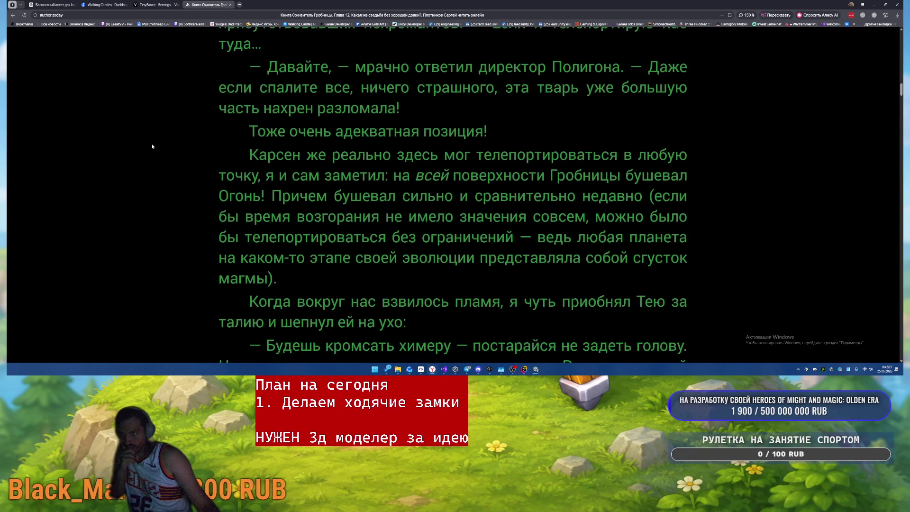
pyautogui.scroll(-1, 152, 146)
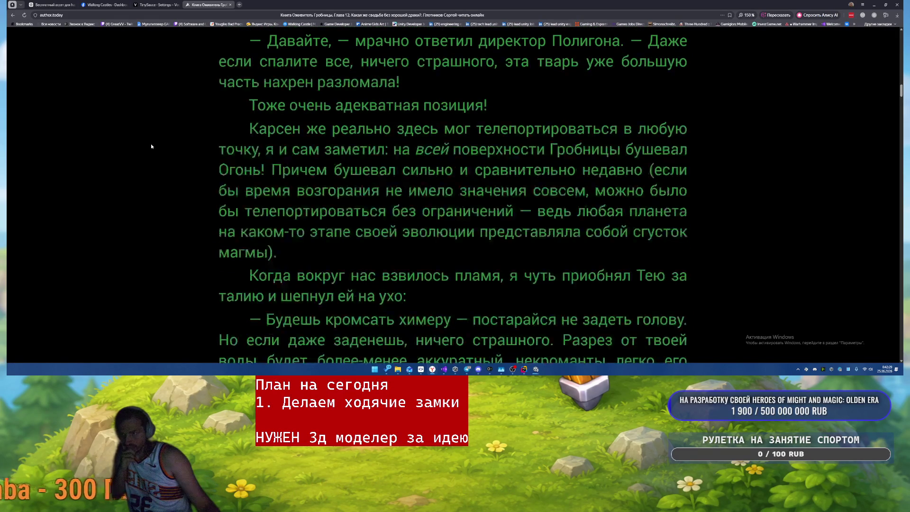
pyautogui.scroll(-2, 151, 146)
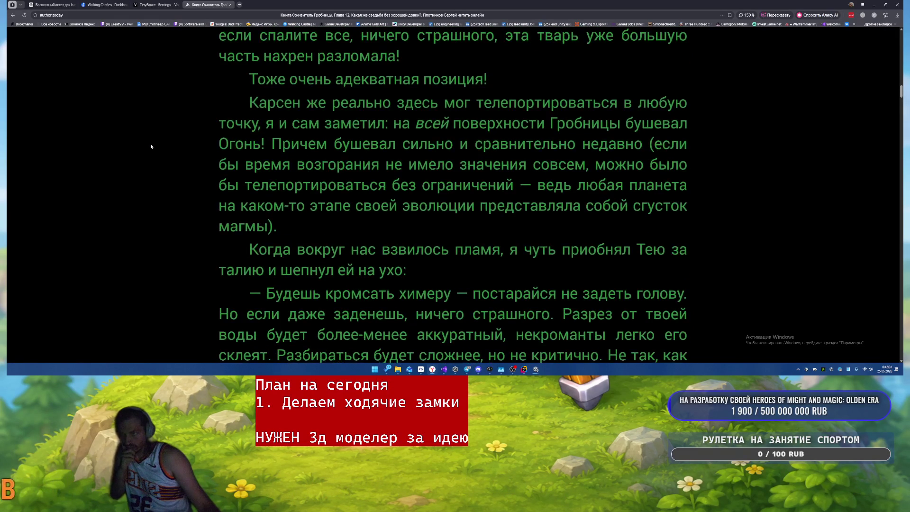
pyautogui.scroll(-1, 150, 147)
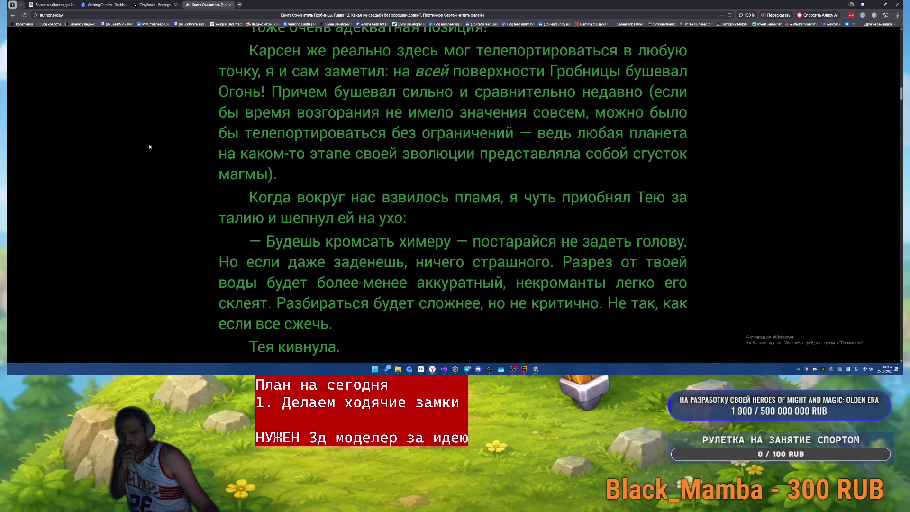
pyautogui.scroll(-1, 150, 146)
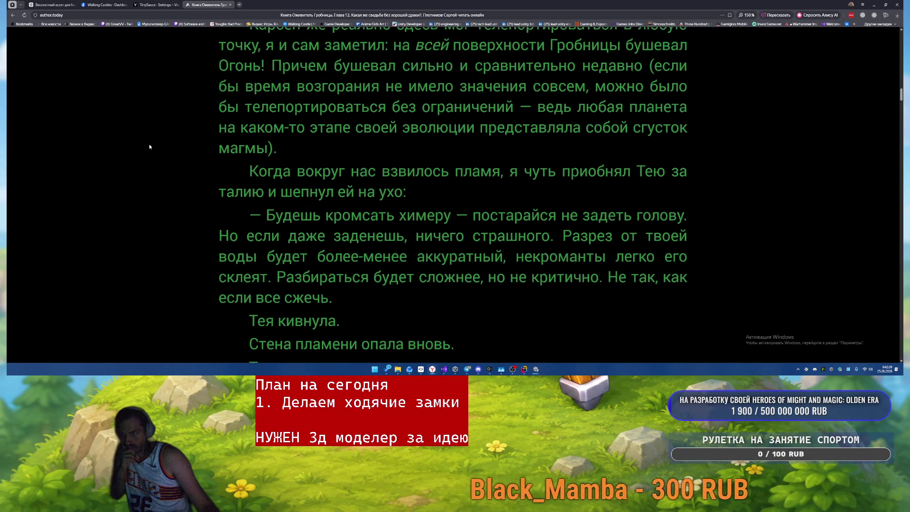
pyautogui.scroll(-2, 149, 147)
pyautogui.scroll(-2, 149, 147)
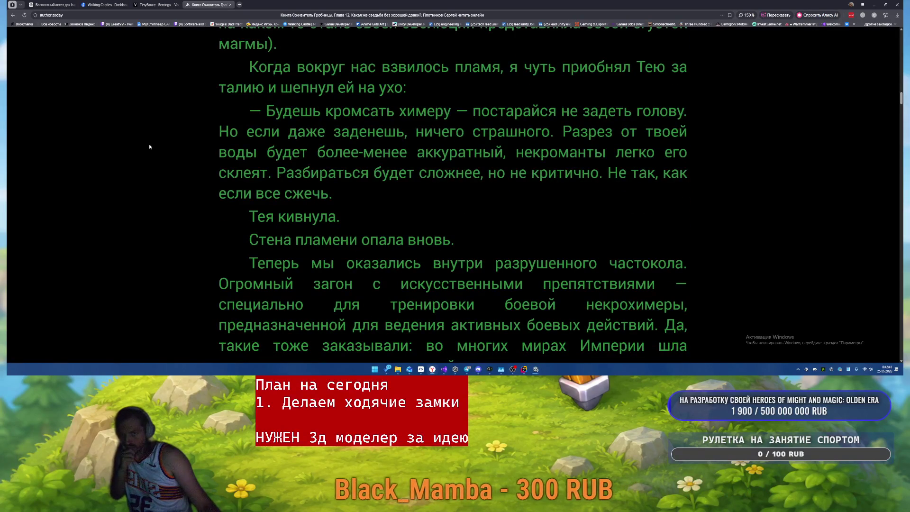
pyautogui.scroll(-1, 150, 147)
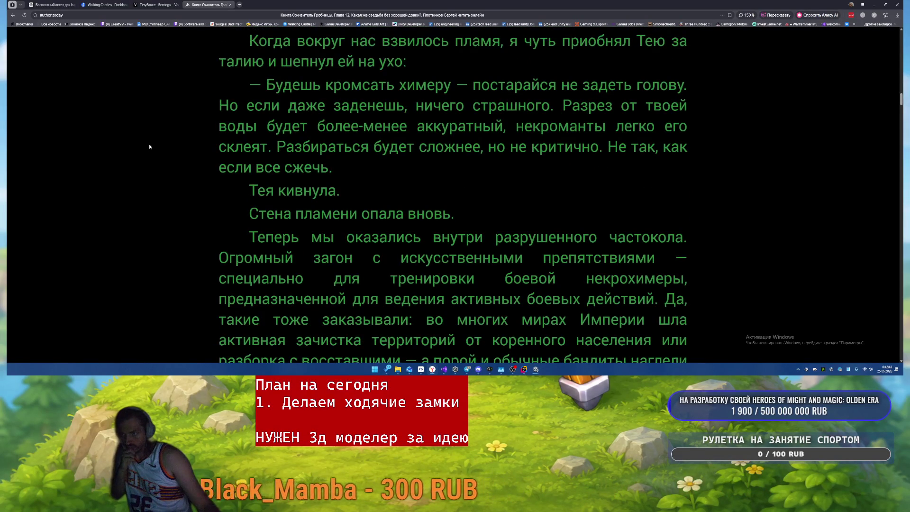
pyautogui.scroll(-2, 149, 146)
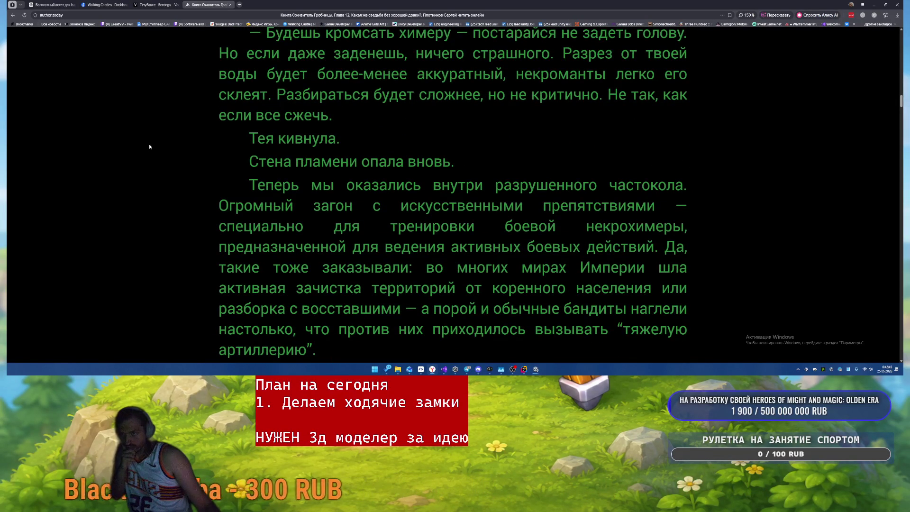
pyautogui.scroll(-2, 149, 146)
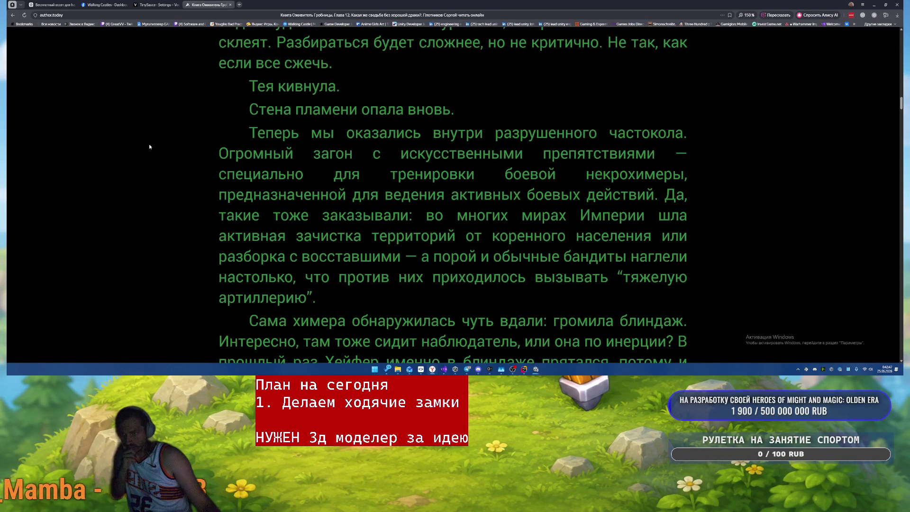
pyautogui.scroll(-2, 150, 146)
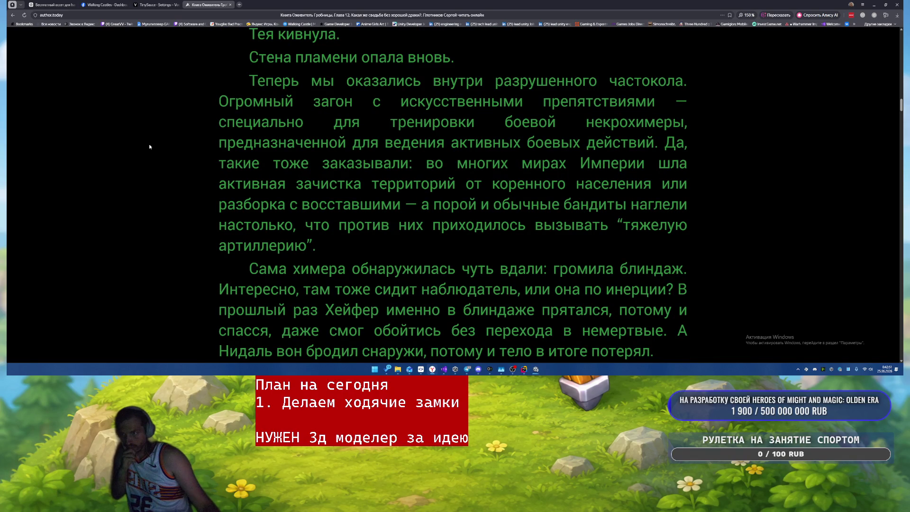
pyautogui.scroll(-1, 149, 147)
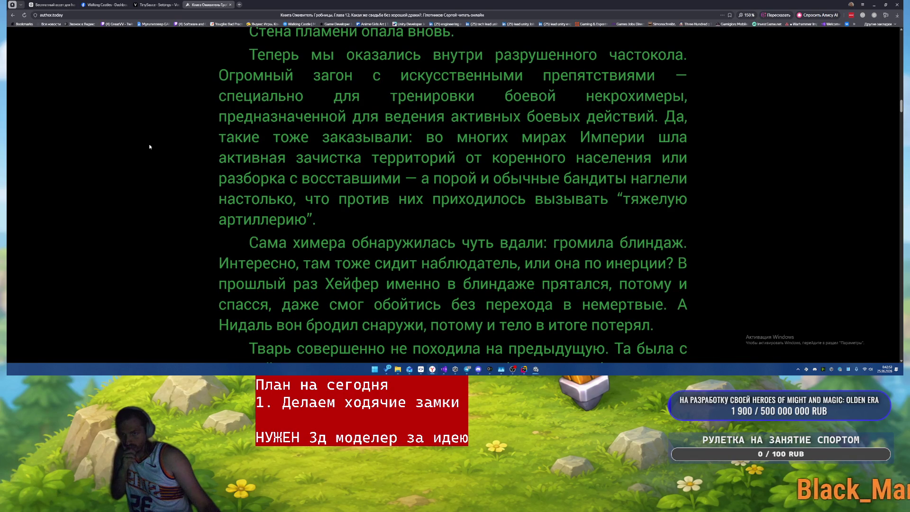
pyautogui.scroll(-2, 149, 146)
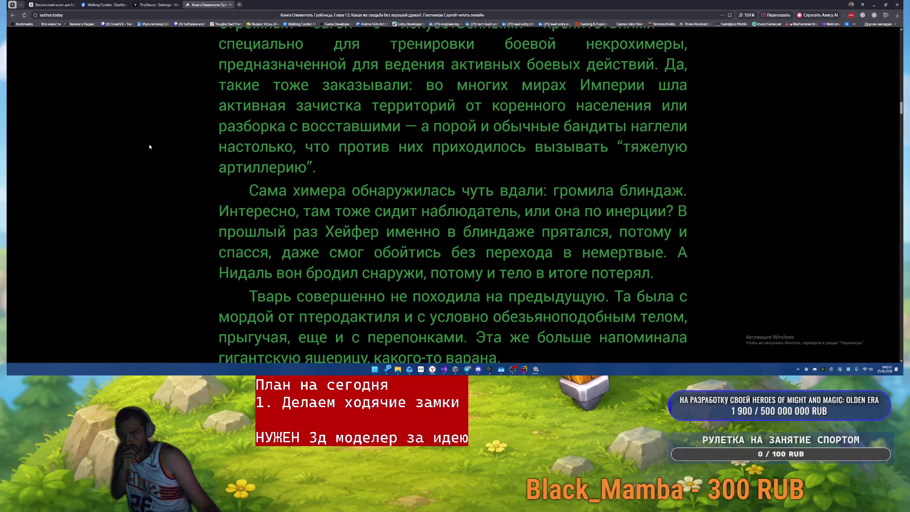
pyautogui.scroll(-1, 148, 147)
pyautogui.scroll(-1, 148, 148)
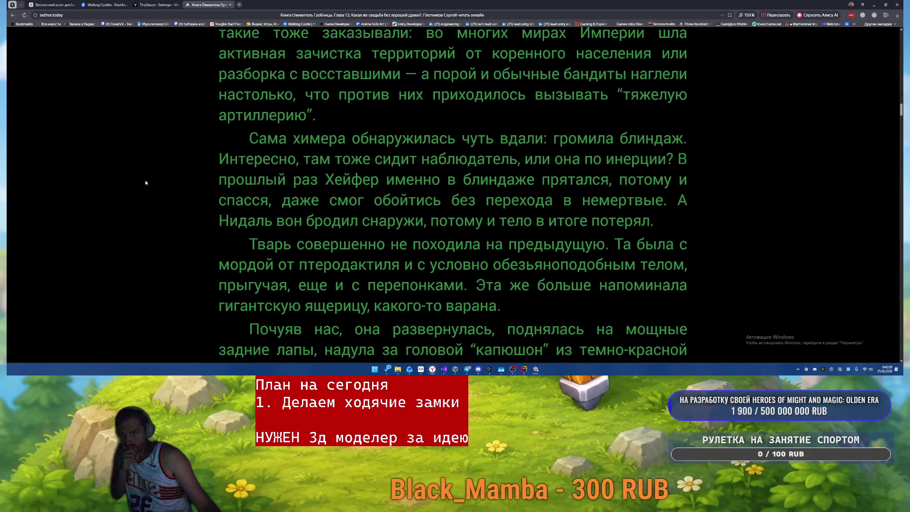
pyautogui.scroll(-2, 163, 197)
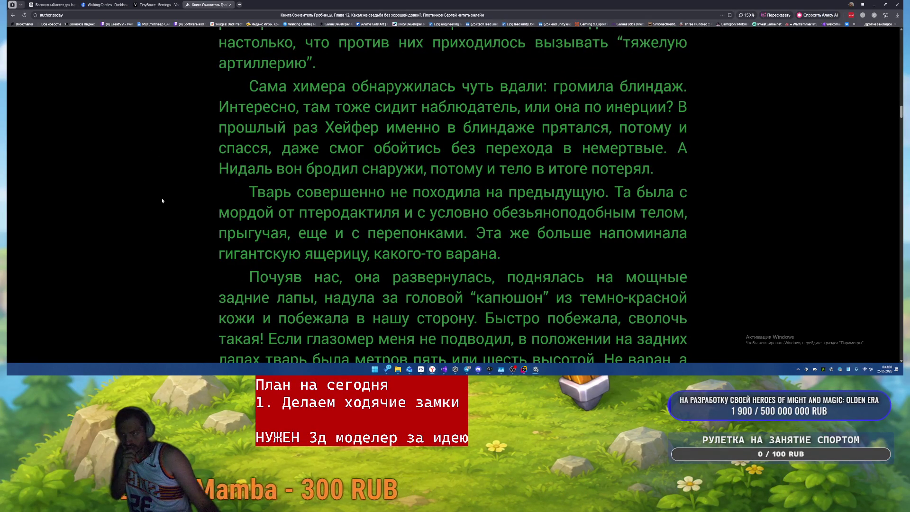
pyautogui.scroll(-1, 162, 201)
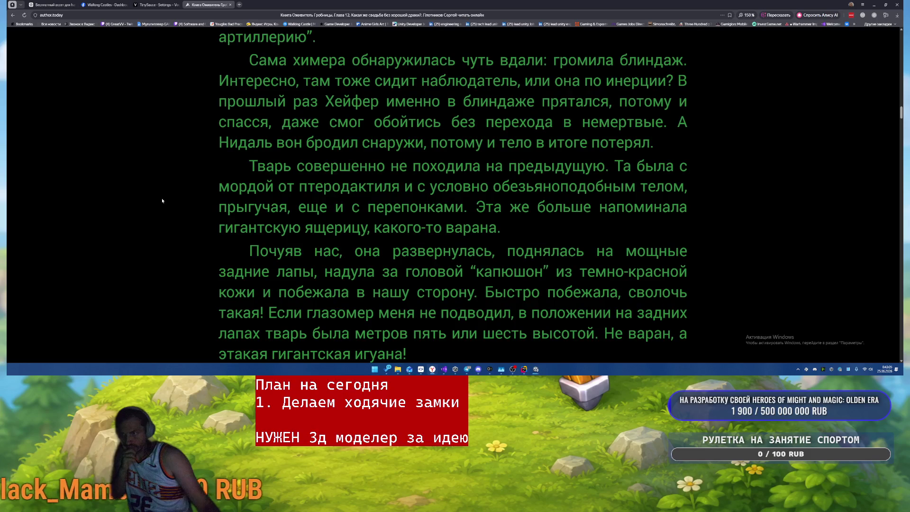
pyautogui.scroll(-3, 162, 201)
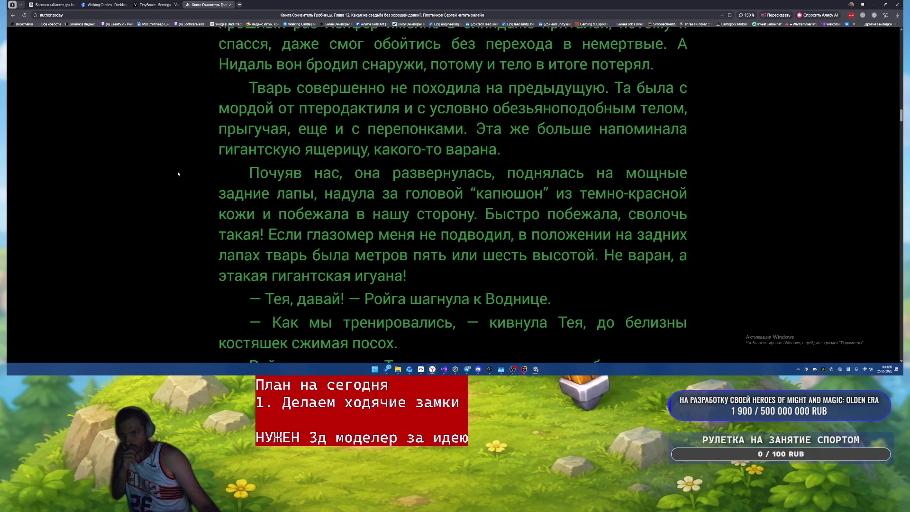
pyautogui.scroll(-4, 177, 174)
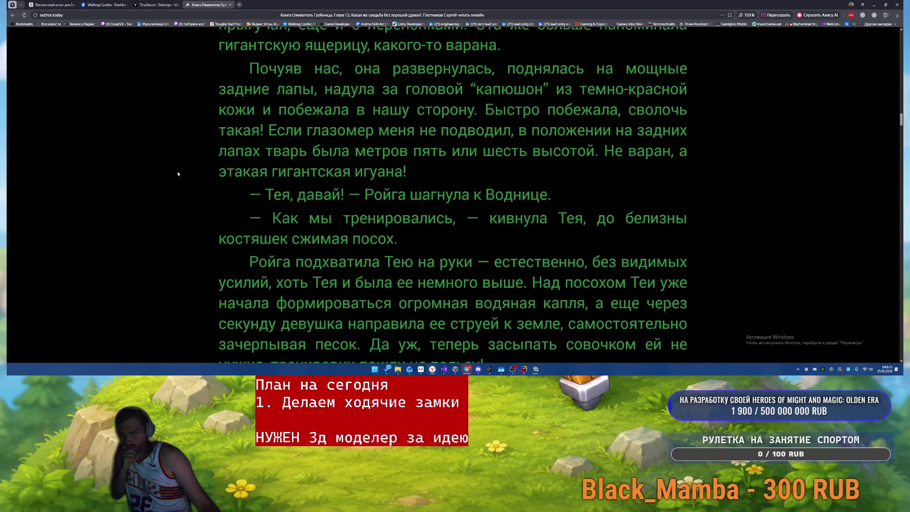
pyautogui.scroll(-1, 178, 174)
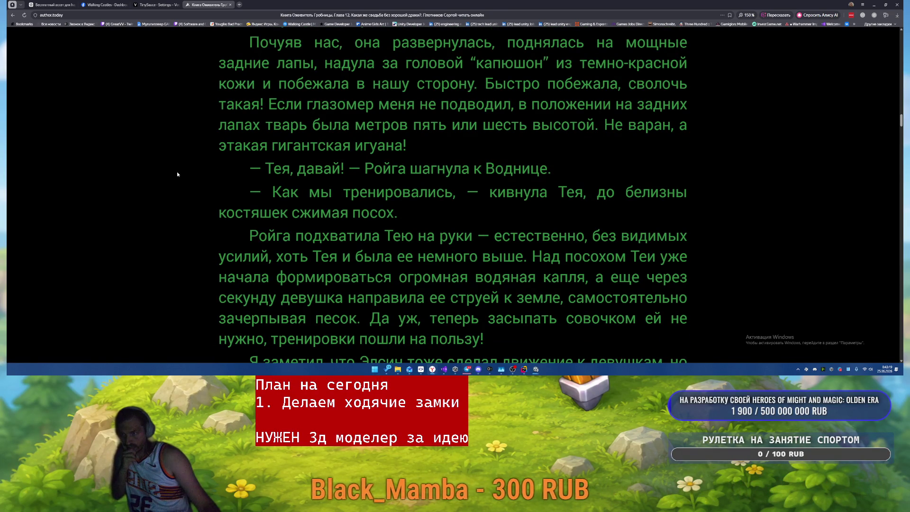
pyautogui.scroll(-1, 177, 173)
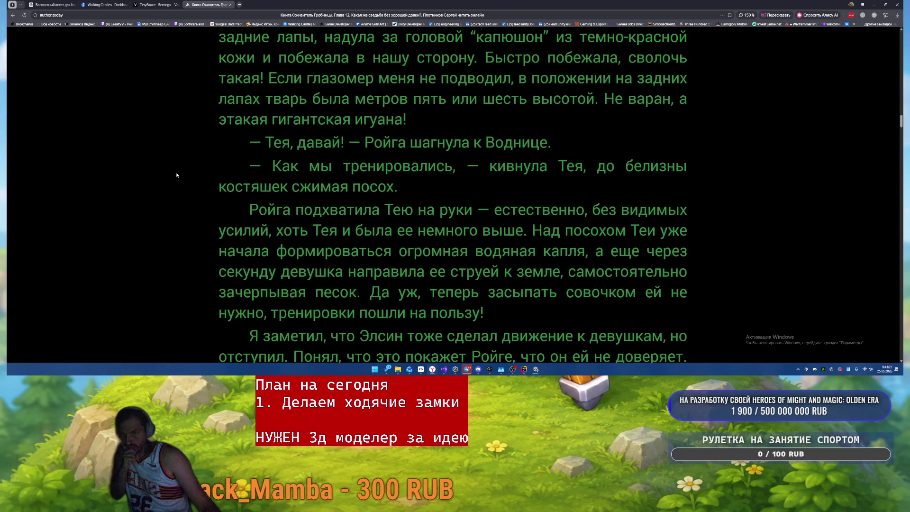
pyautogui.scroll(-2, 178, 175)
pyautogui.scroll(-3, 178, 175)
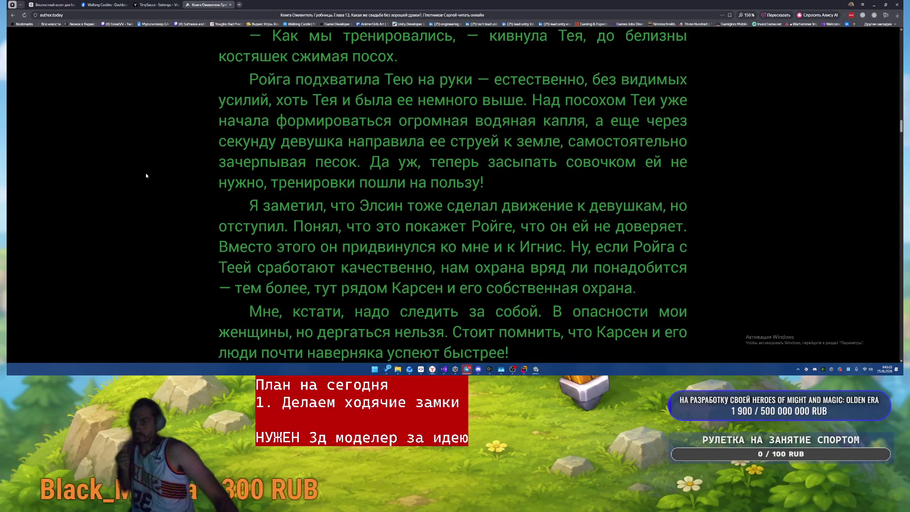
pyautogui.scroll(-1, 146, 175)
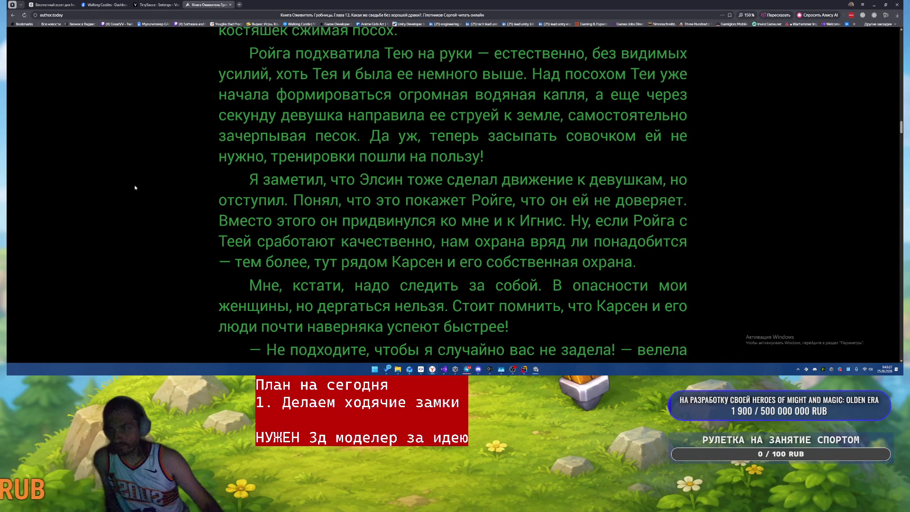
pyautogui.scroll(-2, 148, 186)
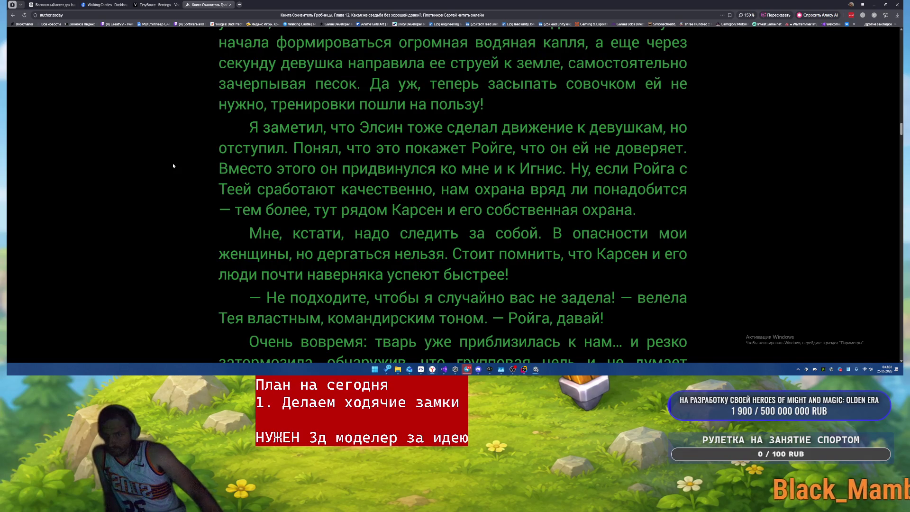
pyautogui.scroll(-2, 173, 165)
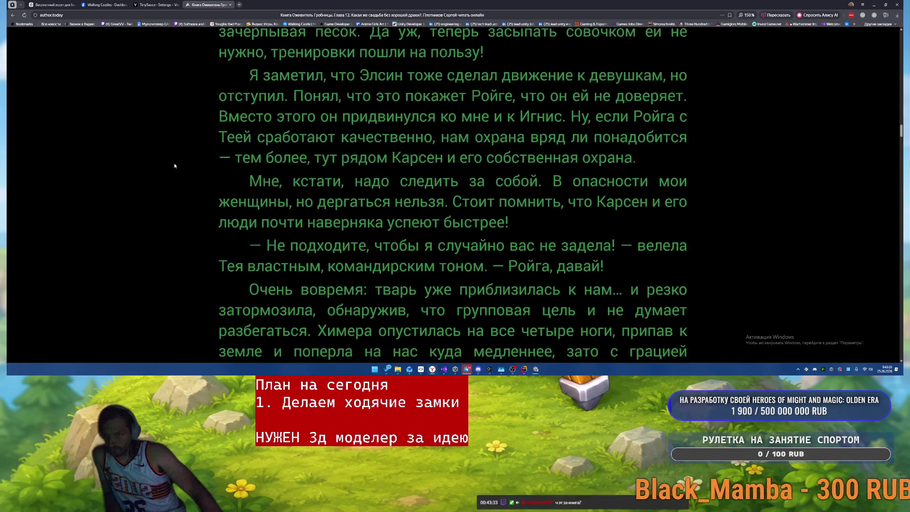
pyautogui.scroll(-2, 174, 163)
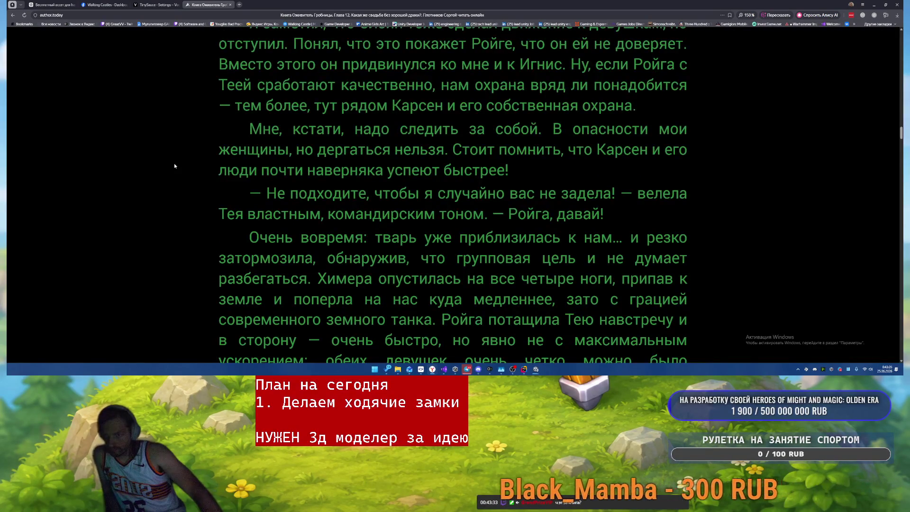
pyautogui.scroll(-2, 175, 166)
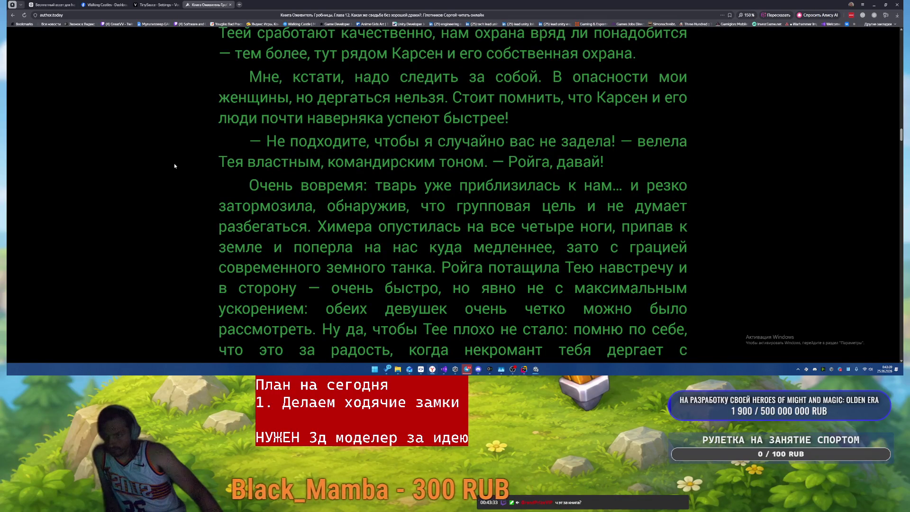
pyautogui.scroll(-1, 175, 165)
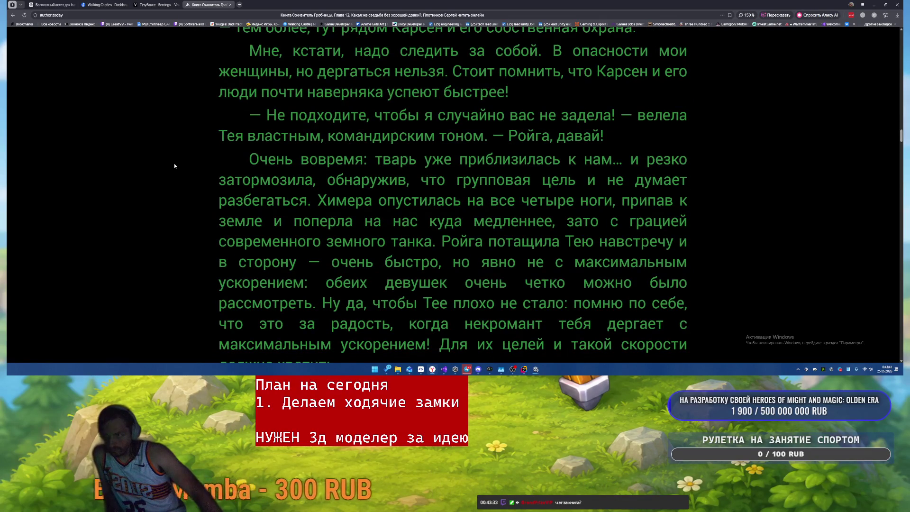
pyautogui.scroll(-1, 175, 166)
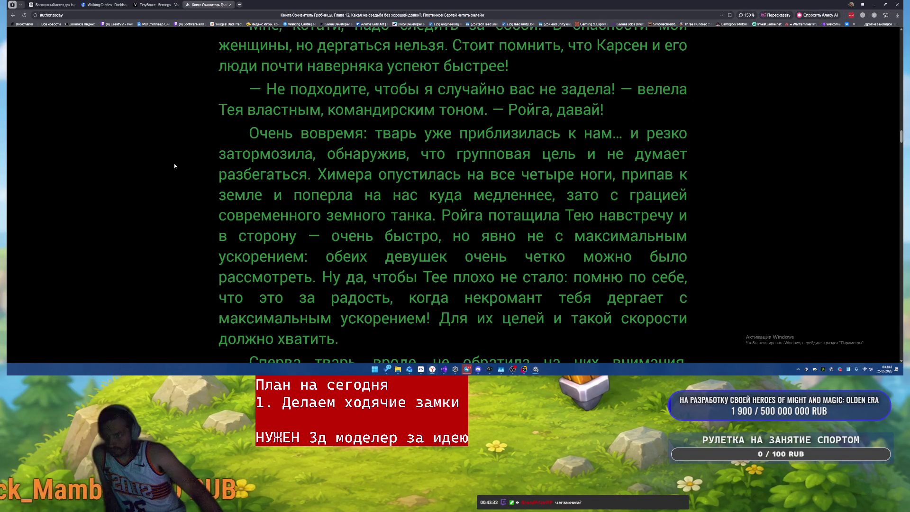
pyautogui.scroll(-1, 175, 166)
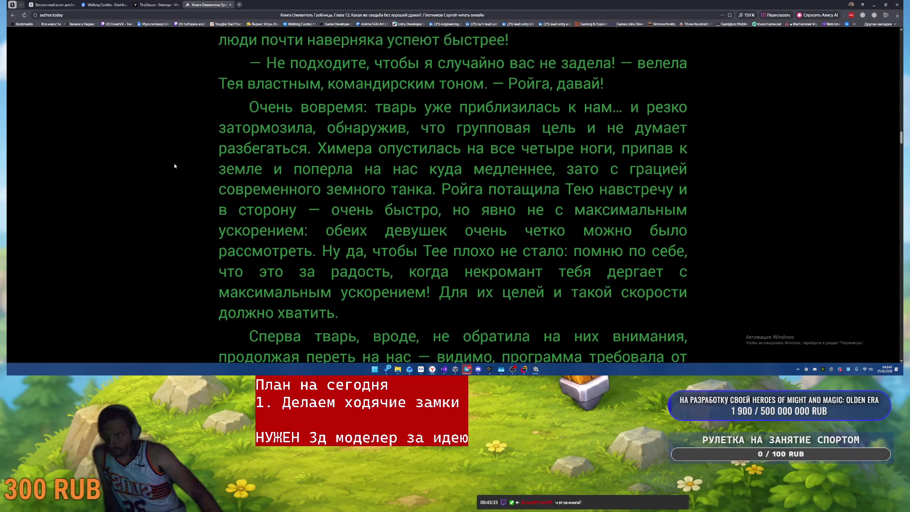
pyautogui.scroll(-1, 175, 166)
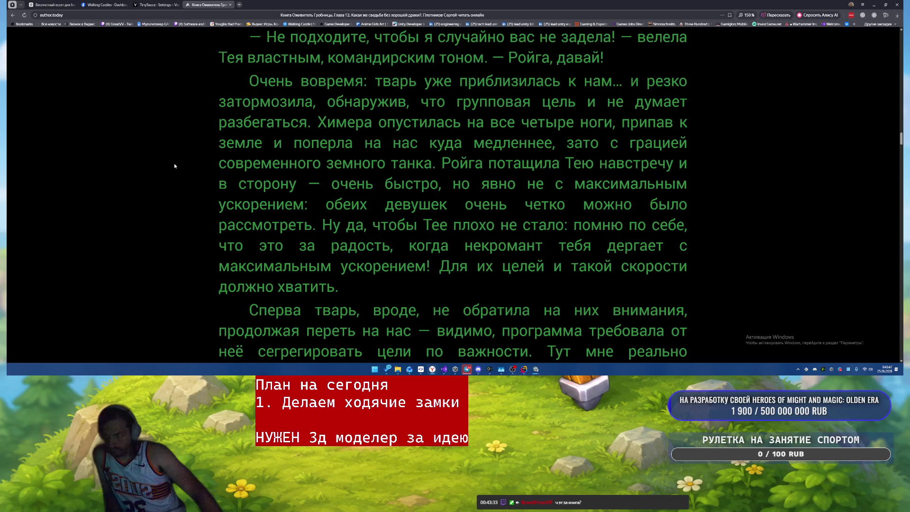
pyautogui.scroll(-2, 174, 166)
pyautogui.scroll(-1, 175, 166)
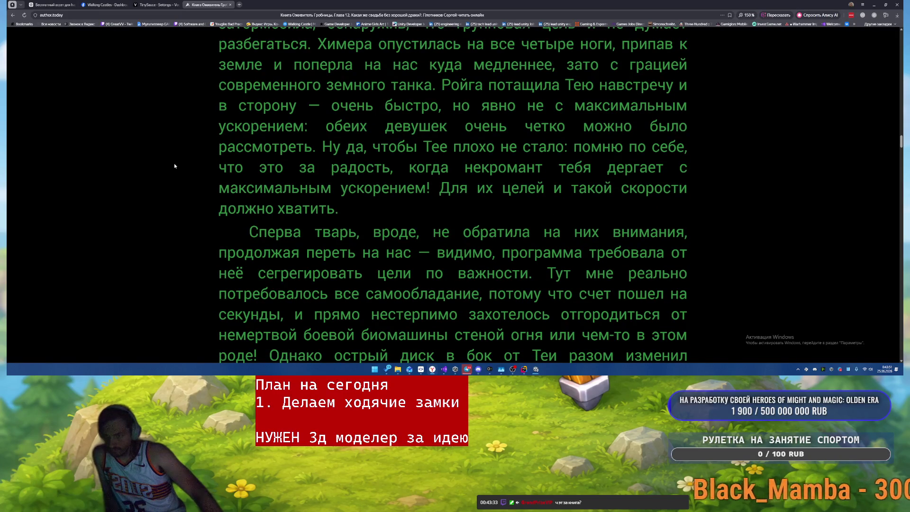
pyautogui.scroll(-1, 174, 166)
pyautogui.scroll(-1, 175, 166)
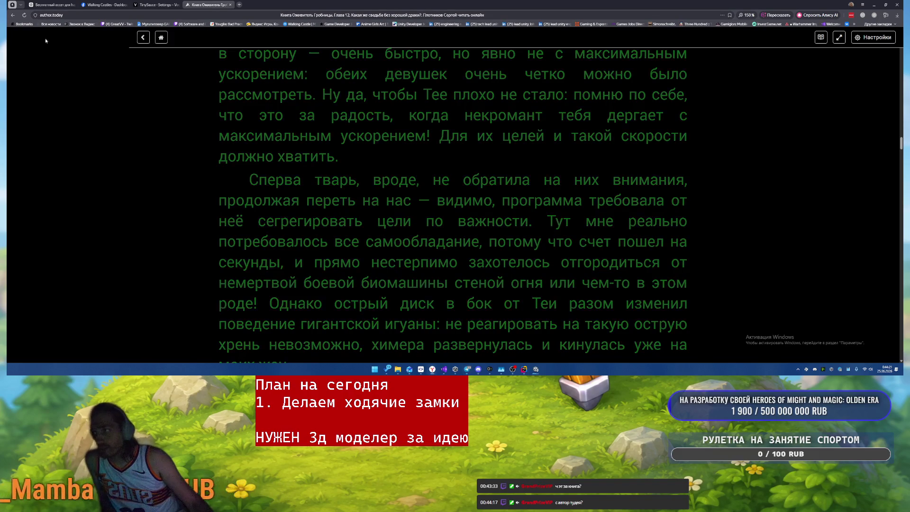
pyautogui.click(17, 37)
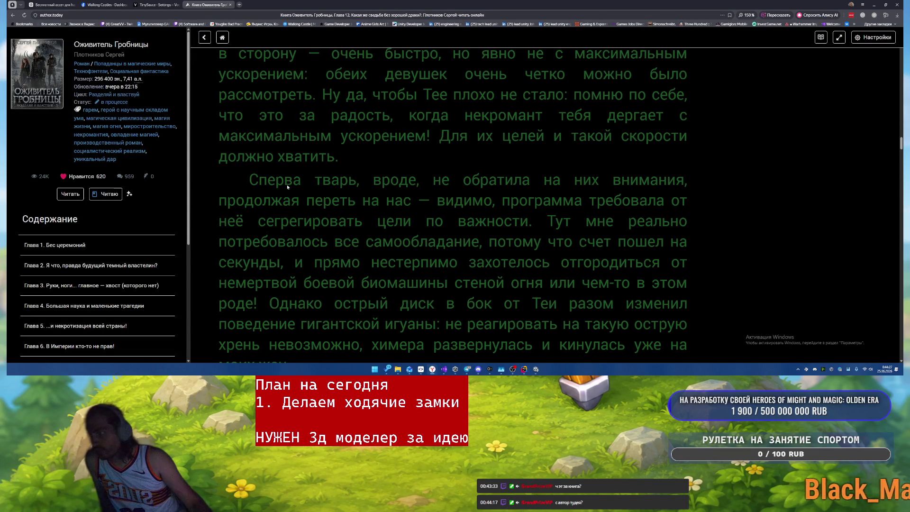
pyautogui.click(205, 39)
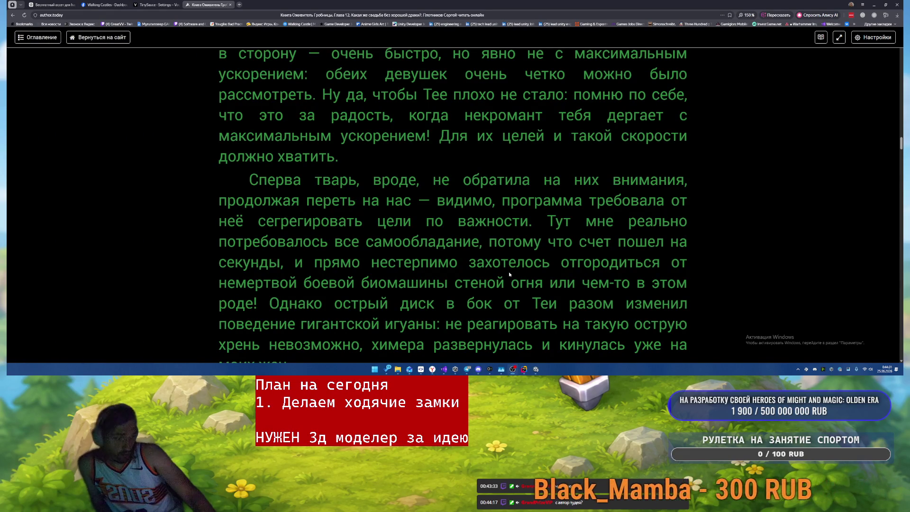
# Step: Return to Unity, dismiss the build failure notice, and check its console message
pyautogui.click(535, 369)
pyautogui.click(482, 193)
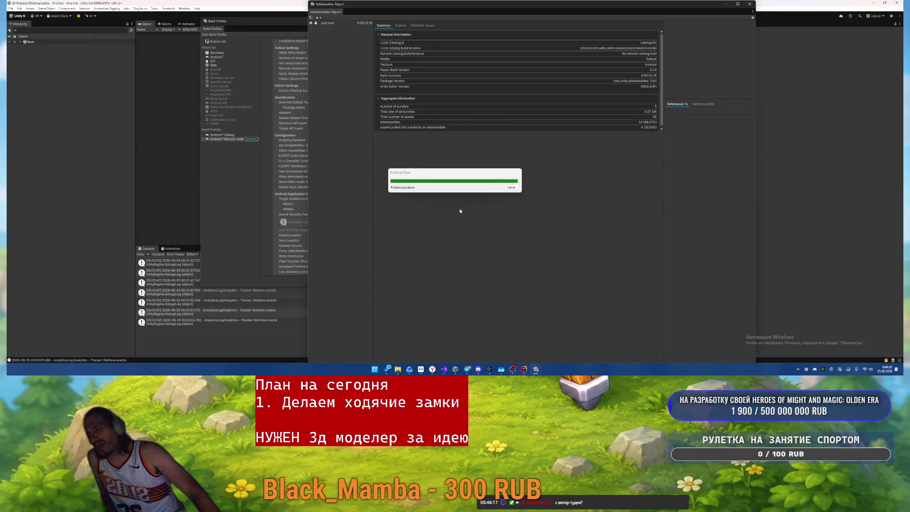
pyautogui.click(148, 320)
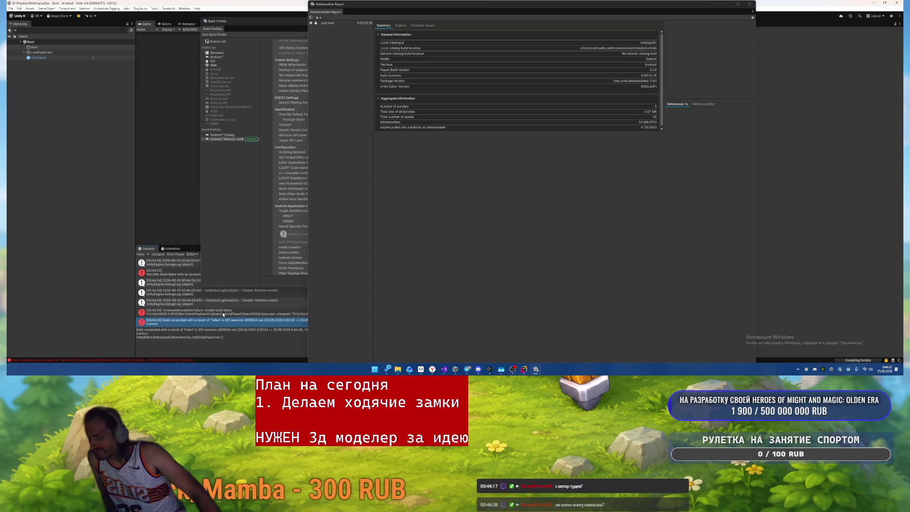
# Step: Delete the resolved Android libraries, then open the C# project in Rider
pyautogui.click(27, 8)
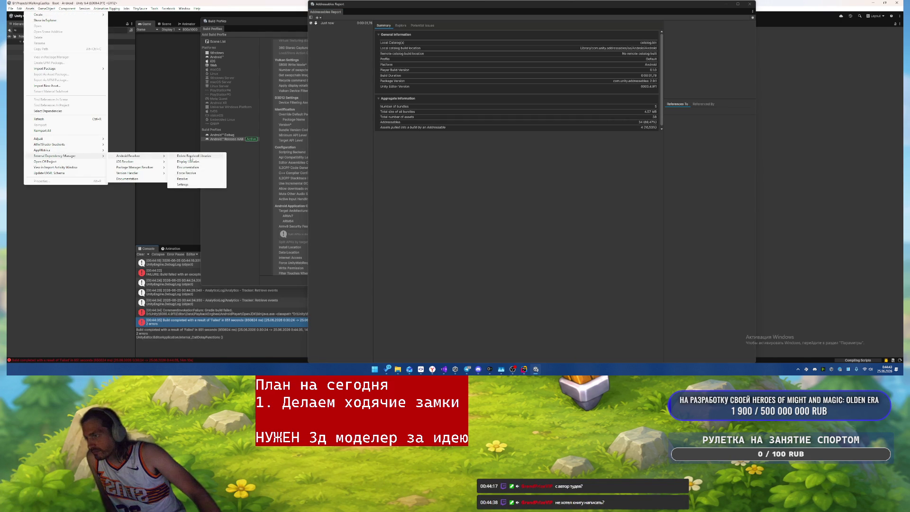
pyautogui.click(190, 156)
pyautogui.click(30, 8)
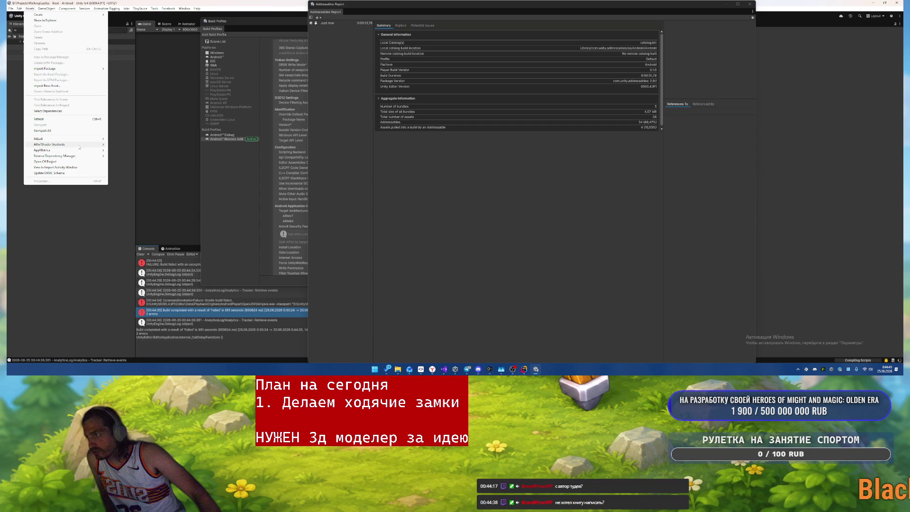
pyautogui.click(78, 161)
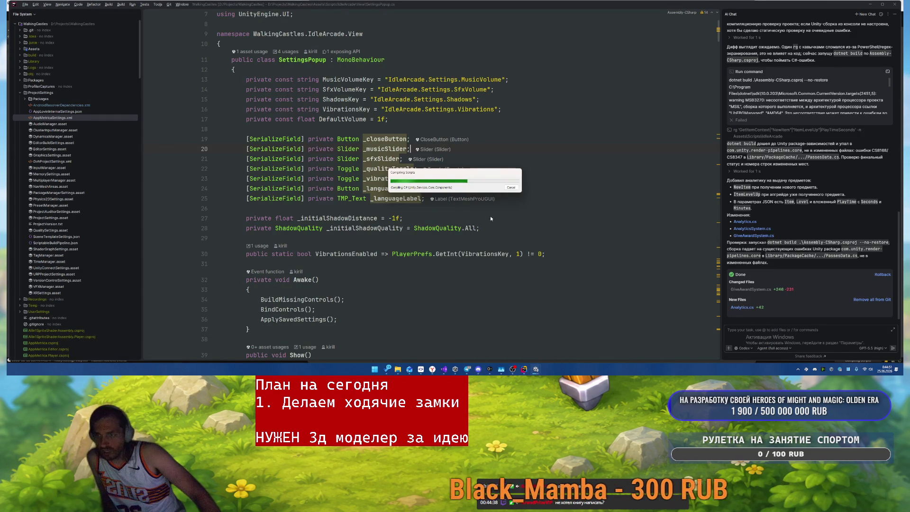
pyautogui.moveTo(563, 343)
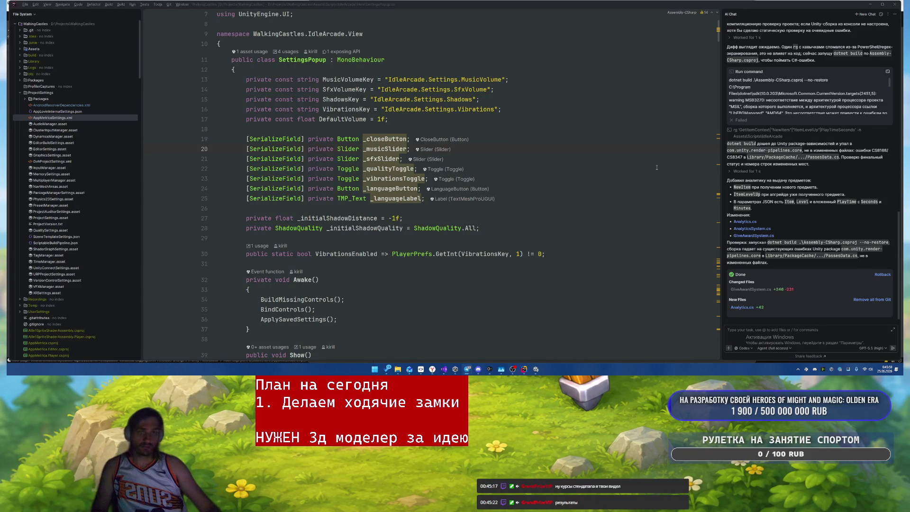
# Step: Close the Addressables Report window and run External Dependency Manager > Android Resolver > Resolve
pyautogui.click(536, 374)
pyautogui.click(750, 5)
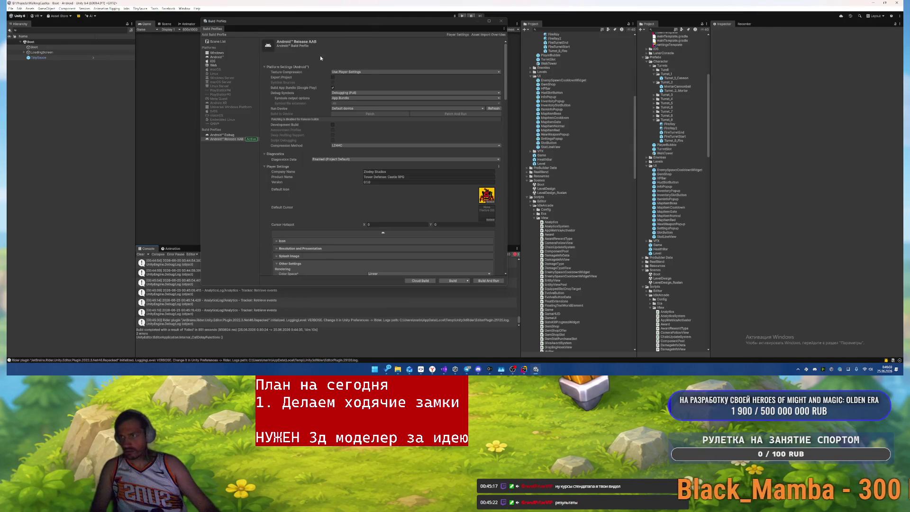
pyautogui.click(29, 8)
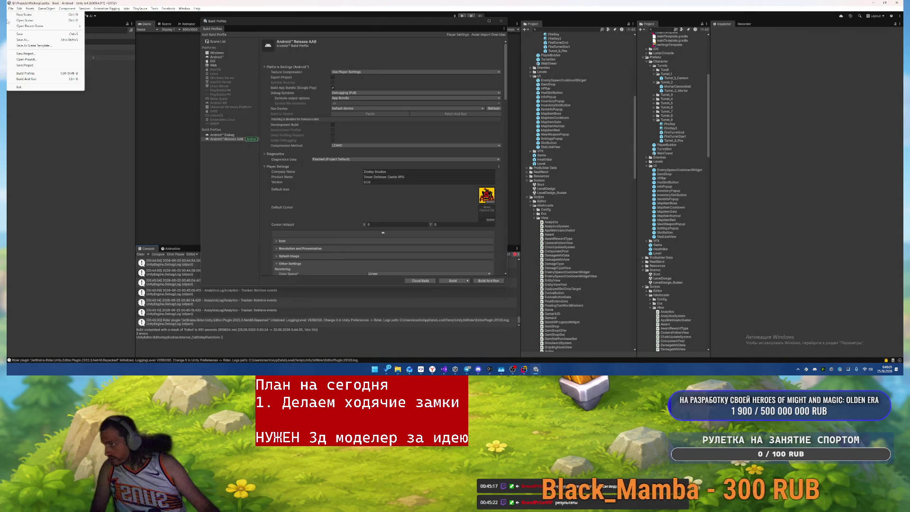
pyautogui.moveTo(19, 9)
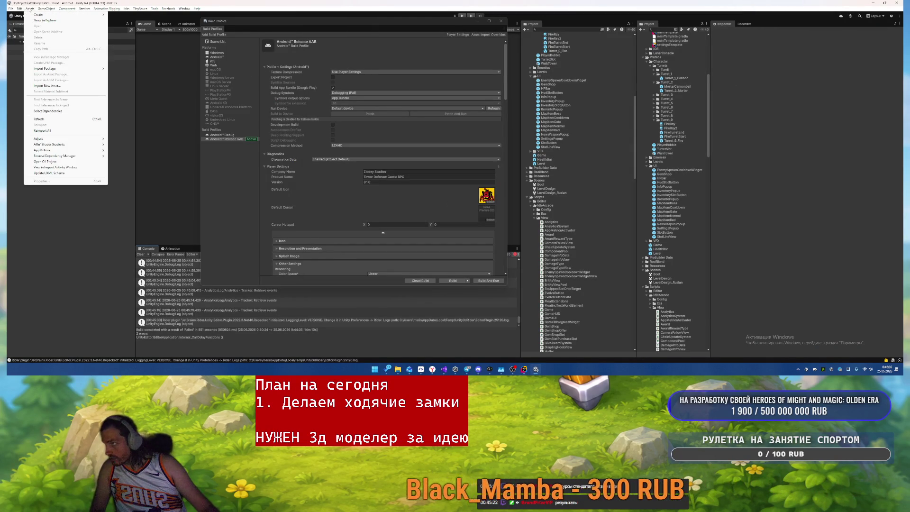
pyautogui.moveTo(71, 155)
pyautogui.moveTo(137, 159)
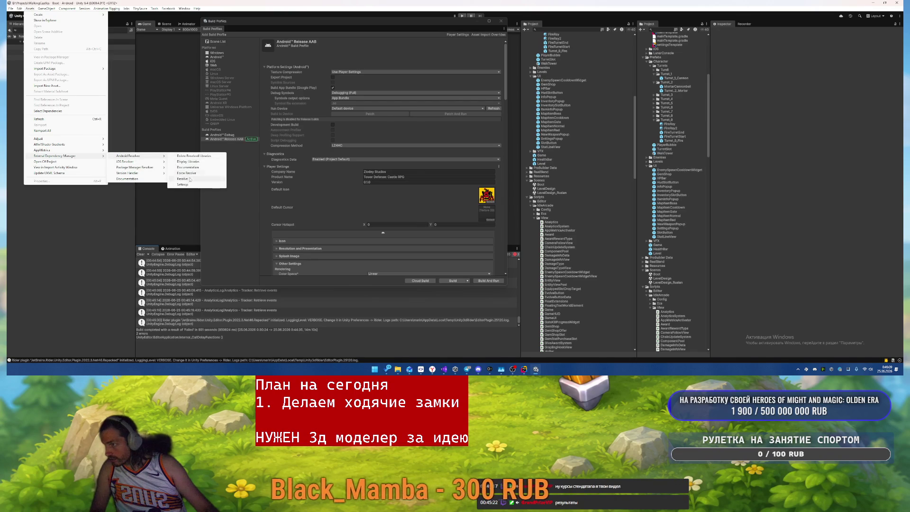
pyautogui.click(525, 369)
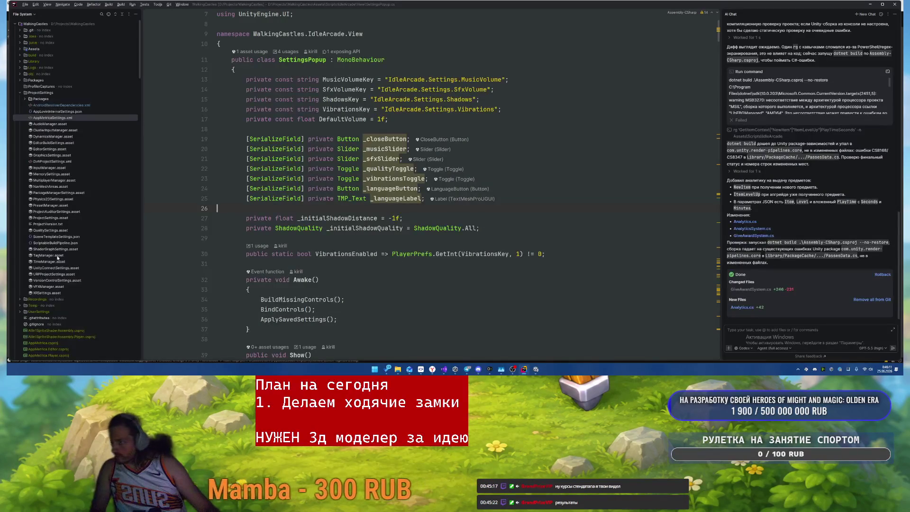
# Step: Switch Rider's project tree to the Unity view and open Plugins/Android/mainTemplate.gradle
pyautogui.click(24, 14)
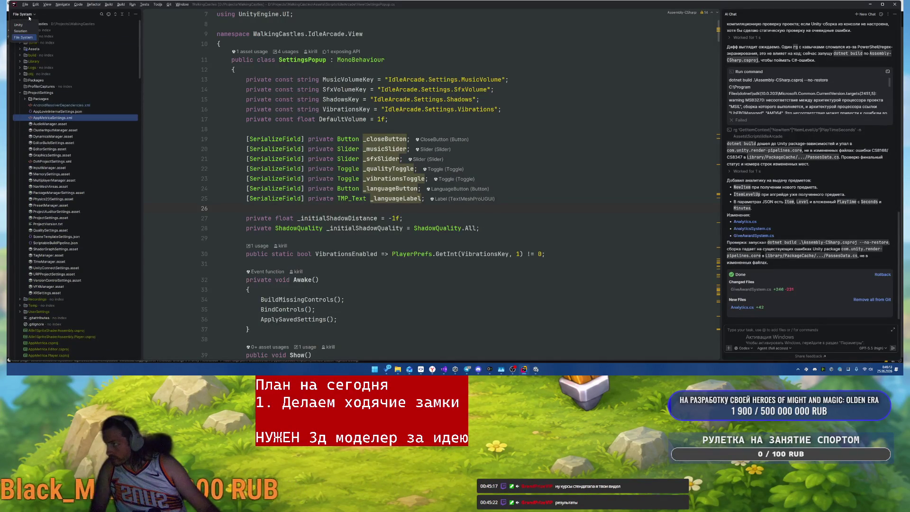
pyautogui.click(19, 25)
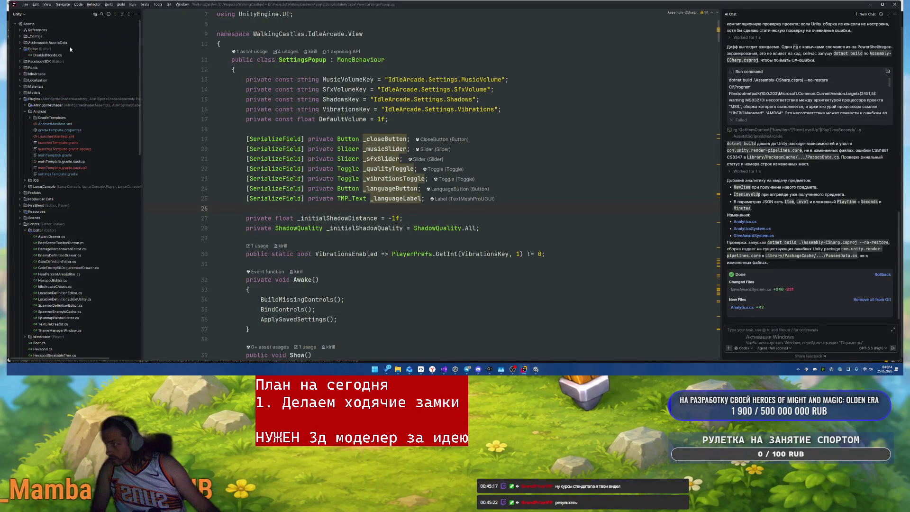
pyautogui.doubleClick(61, 156)
# Step: Read through mainTemplate.gradle, checking the google() repository line and the buildscript block
pyautogui.scroll(-5, 440, 161)
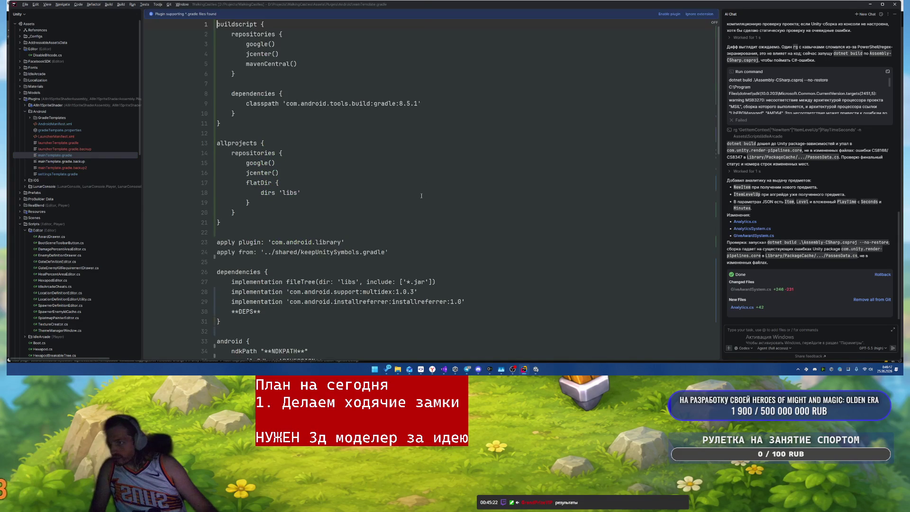
pyautogui.scroll(-5, 440, 161)
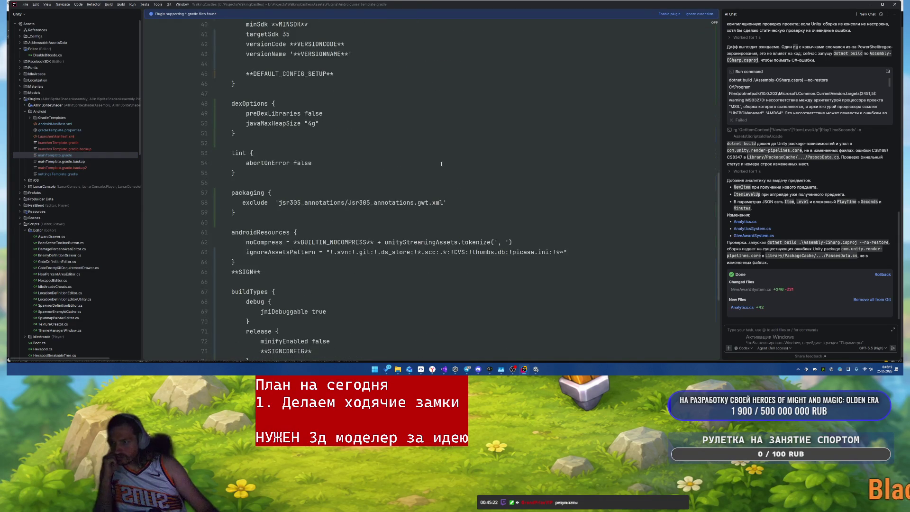
pyautogui.scroll(5, 445, 165)
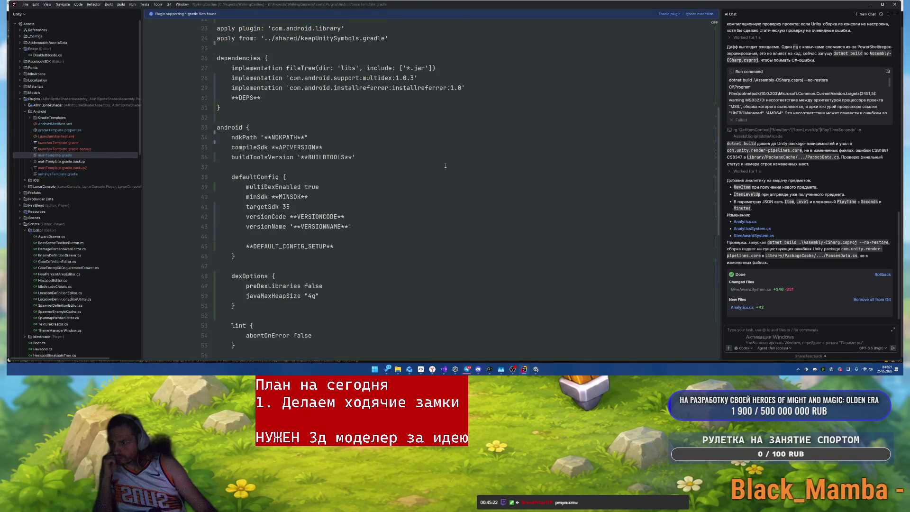
pyautogui.scroll(4, 445, 165)
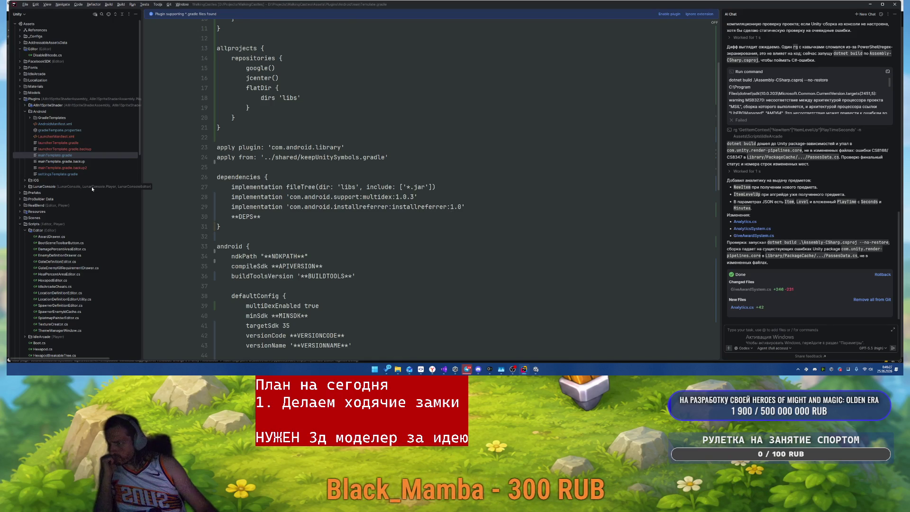
pyautogui.scroll(3, 332, 180)
pyautogui.click(373, 166)
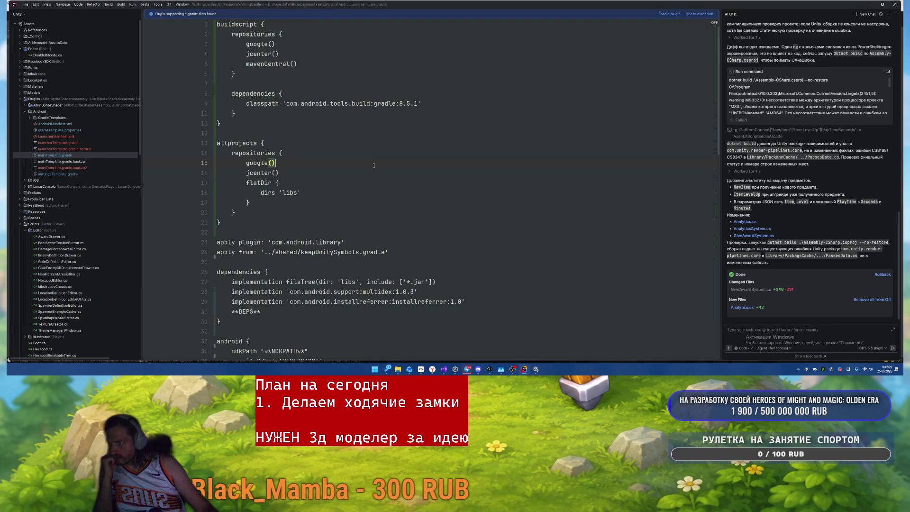
pyautogui.click(416, 114)
pyautogui.hotkey('alt', 'Tab')
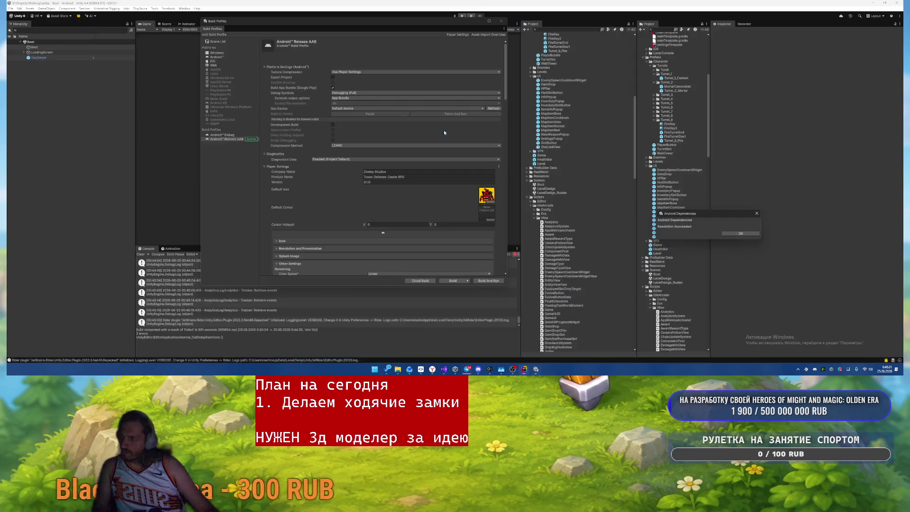
# Step: Close Build Profiles, hide info logs, and read each Gradle build-failure error in the Console
pyautogui.click(500, 21)
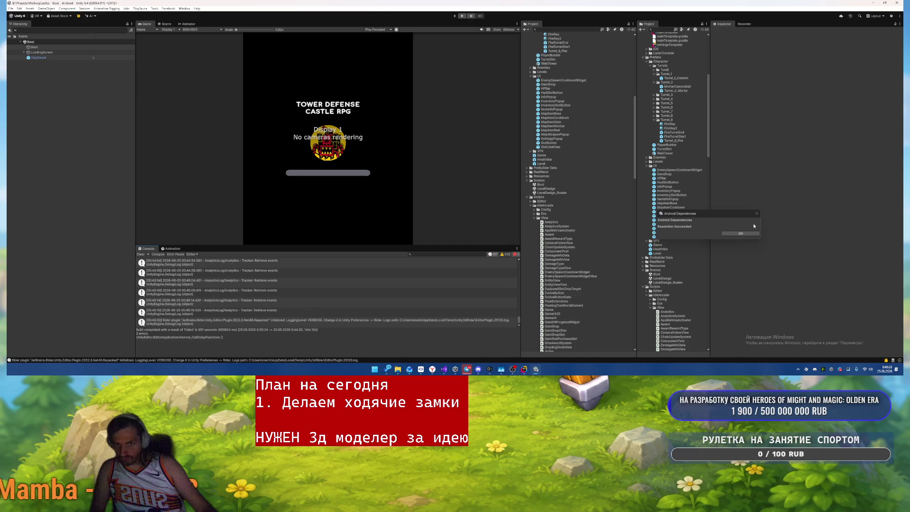
pyautogui.click(492, 254)
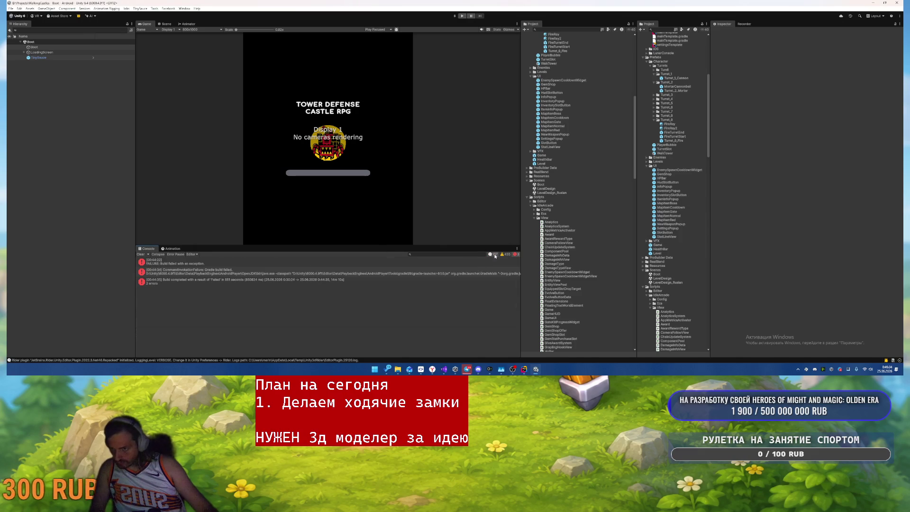
pyautogui.click(249, 271)
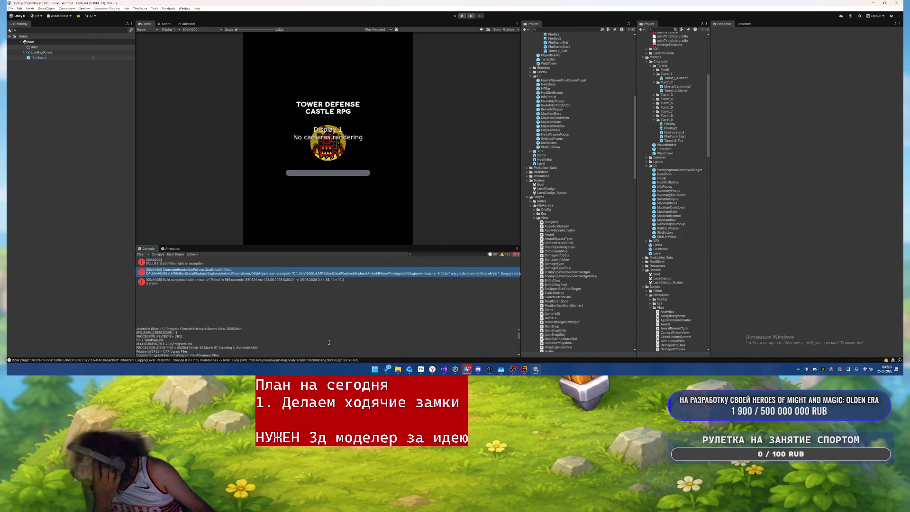
pyautogui.click(247, 284)
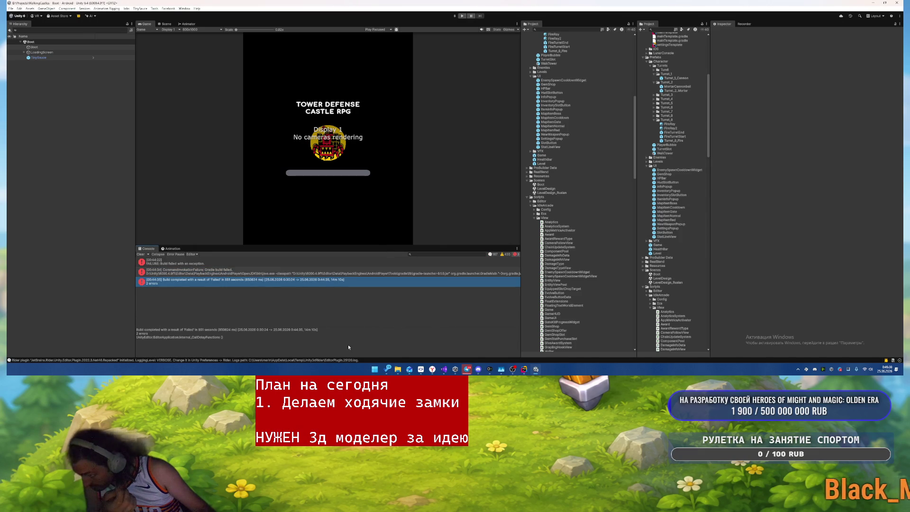
pyautogui.click(229, 262)
# Step: Enlarge the Console's details pane to read the full Gradle exception text
pyautogui.moveTo(306, 327)
pyautogui.mouseDown()
pyautogui.moveTo(310, 187)
pyautogui.moveTo(311, 203)
pyautogui.mouseUp()
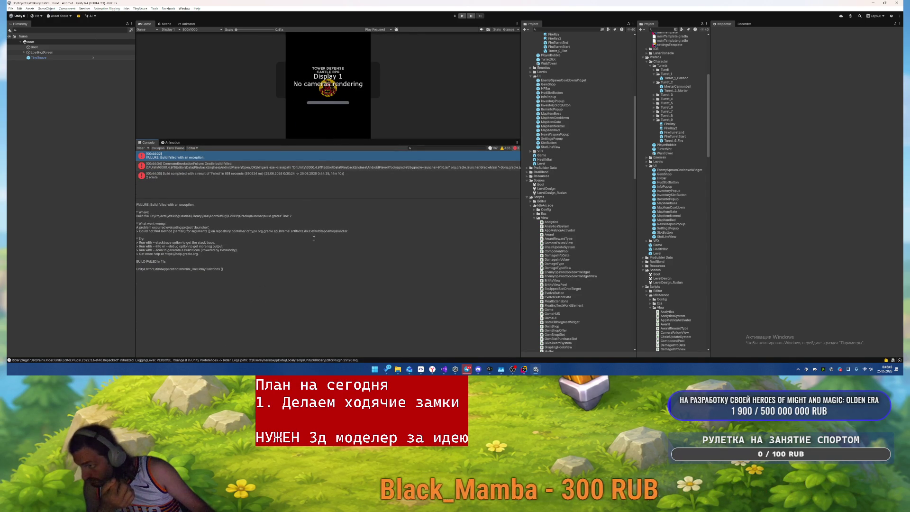
pyautogui.hotkey('ctrl', 'a')
pyautogui.click(359, 239)
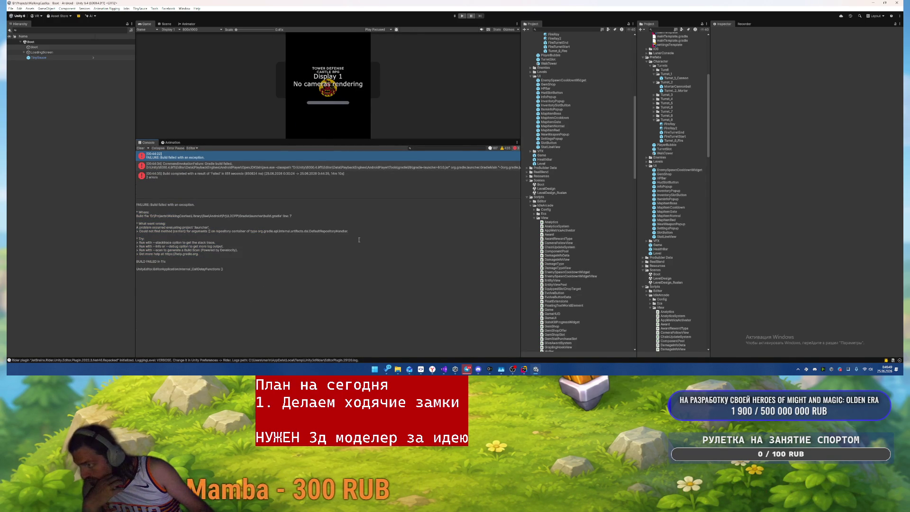
pyautogui.hotkey('alt', 'Tab')
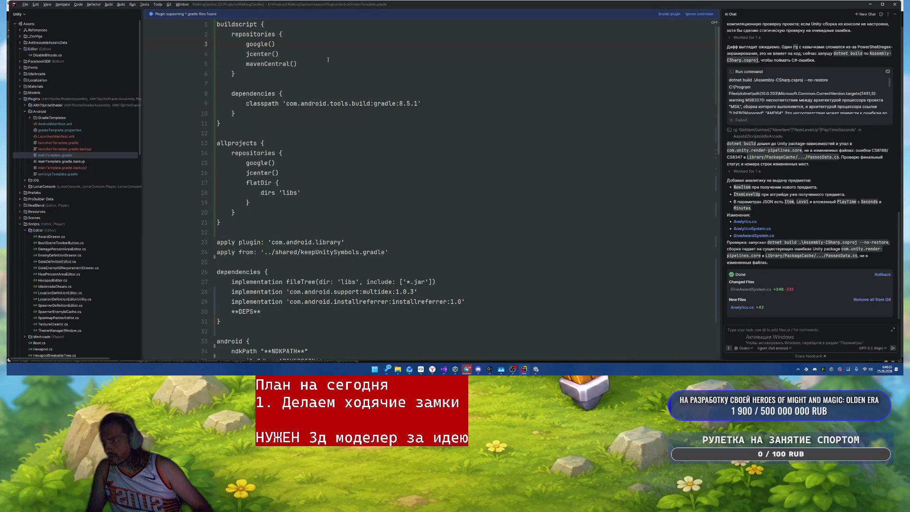
# Step: Delete the old mainTemplate gradle files from the Unity project assets
pyautogui.hotkey('alt', 'Tab')
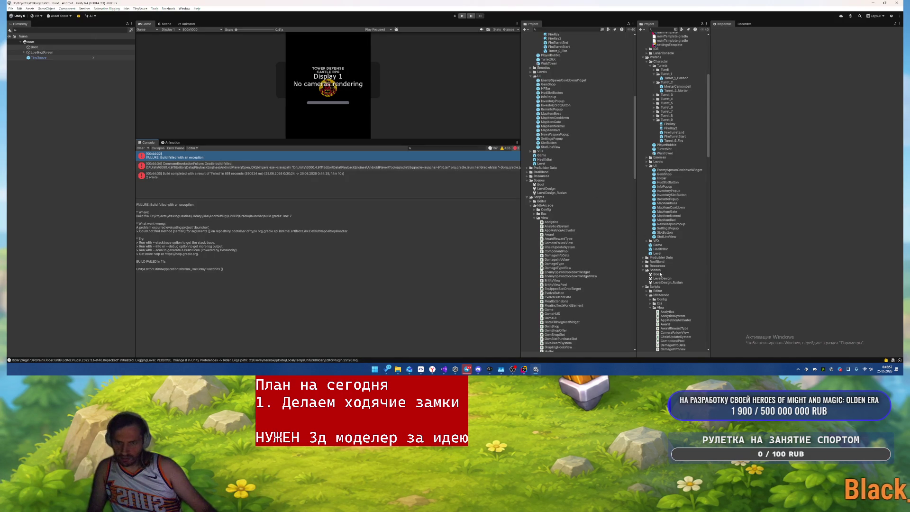
pyautogui.scroll(-15, 696, 300)
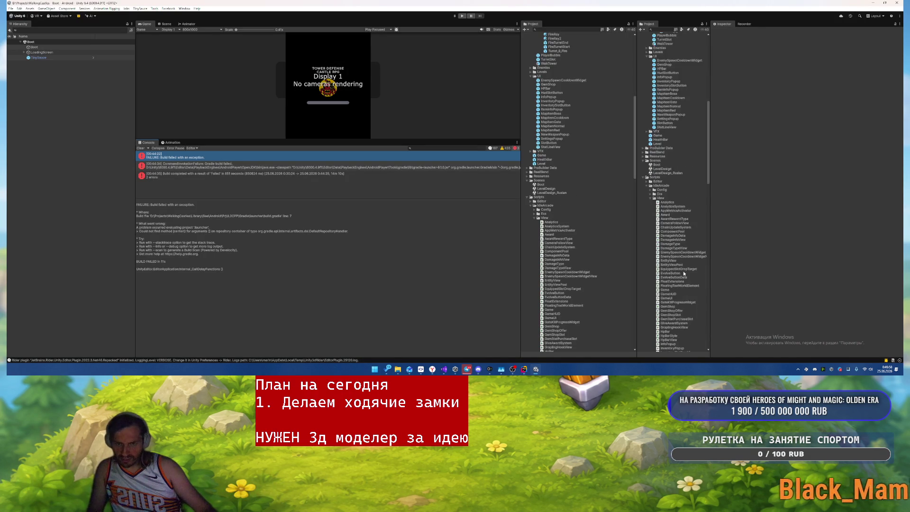
pyautogui.click(526, 197)
pyautogui.scroll(5, 558, 168)
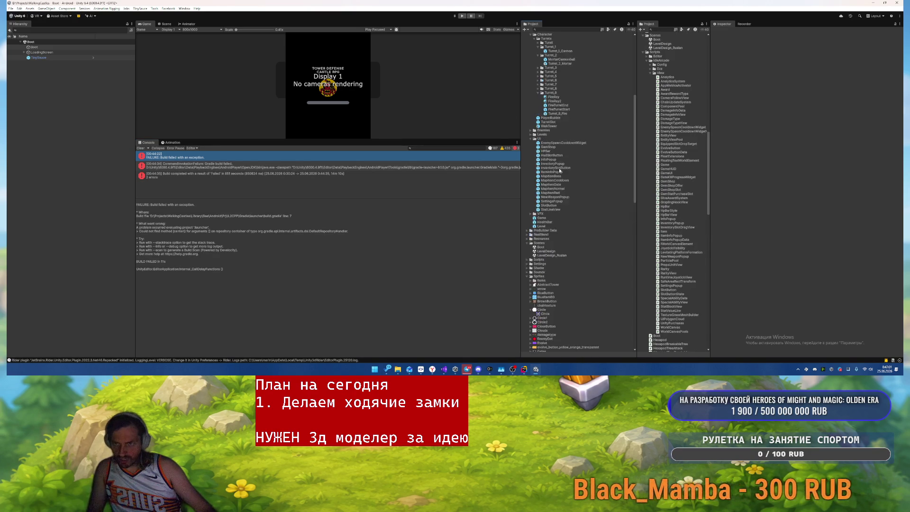
pyautogui.scroll(5, 559, 168)
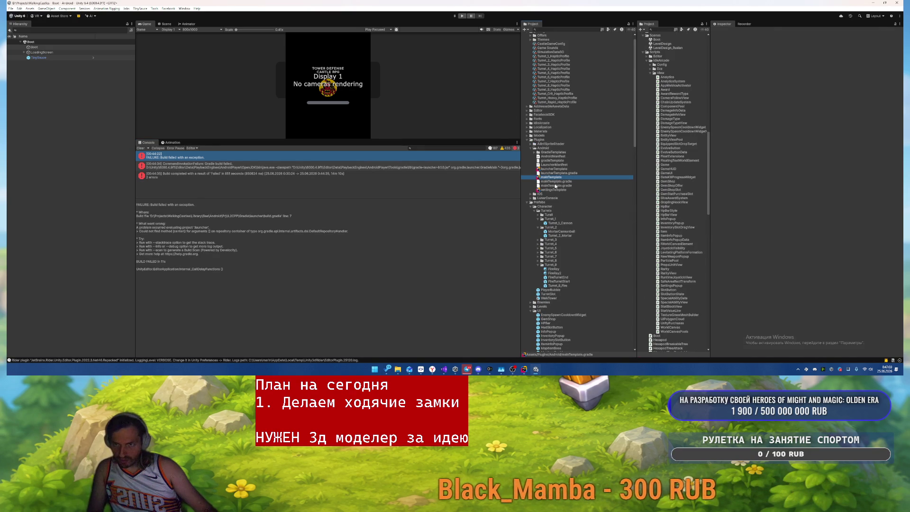
pyautogui.click(559, 176)
pyautogui.keyDown('shift'); pyautogui.click(616, 185); pyautogui.keyUp('shift')
pyautogui.press('Delete')
pyautogui.press('Return')
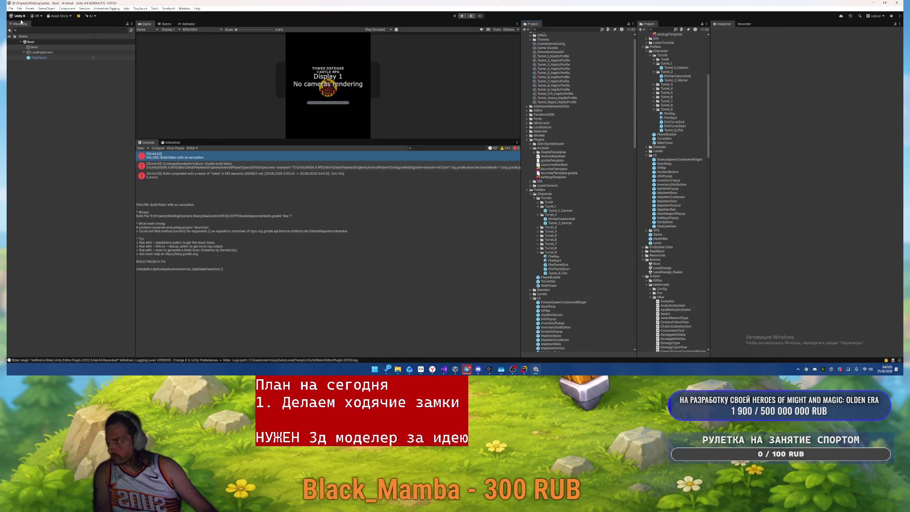
# Step: Enable Custom Main Gradle Template in Android Player Settings to regenerate mainTemplate.gradle
pyautogui.click(19, 8)
pyautogui.moveTo(10, 8)
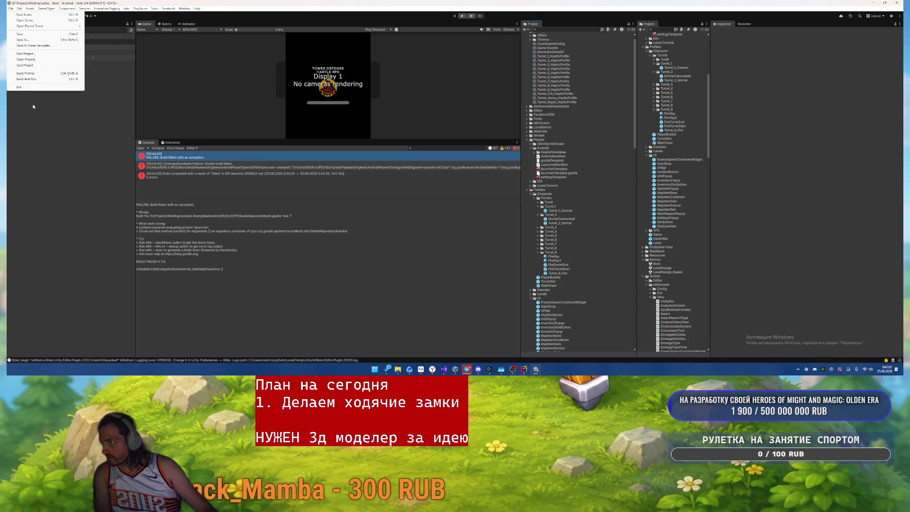
pyautogui.click(25, 73)
pyautogui.scroll(-10, 367, 193)
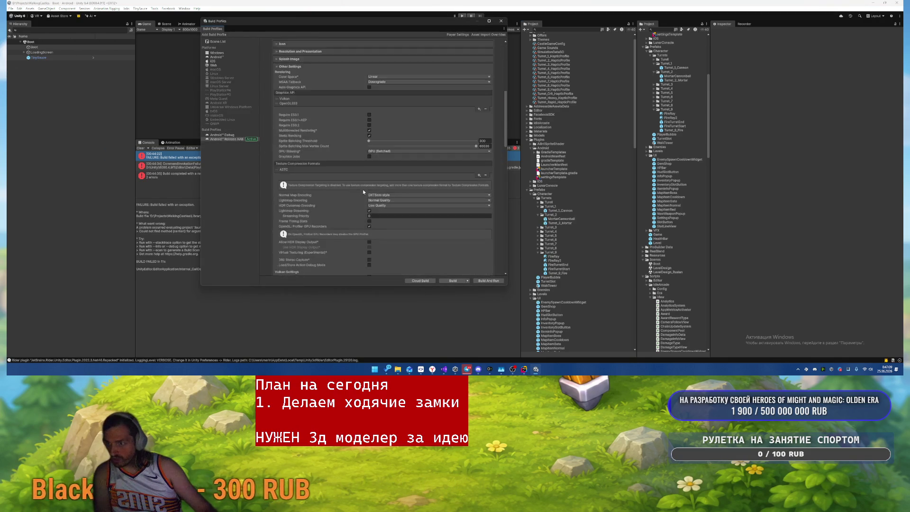
pyautogui.scroll(-15, 358, 192)
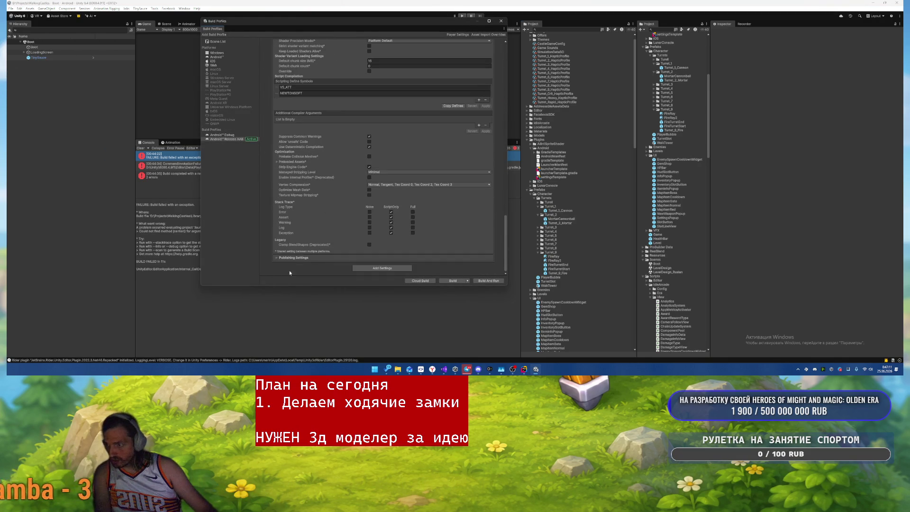
pyautogui.click(291, 257)
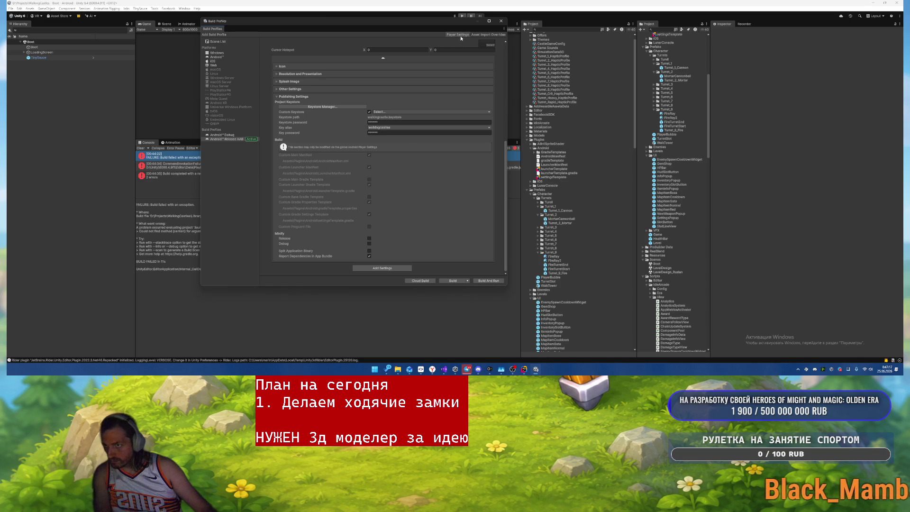
pyautogui.click(388, 145)
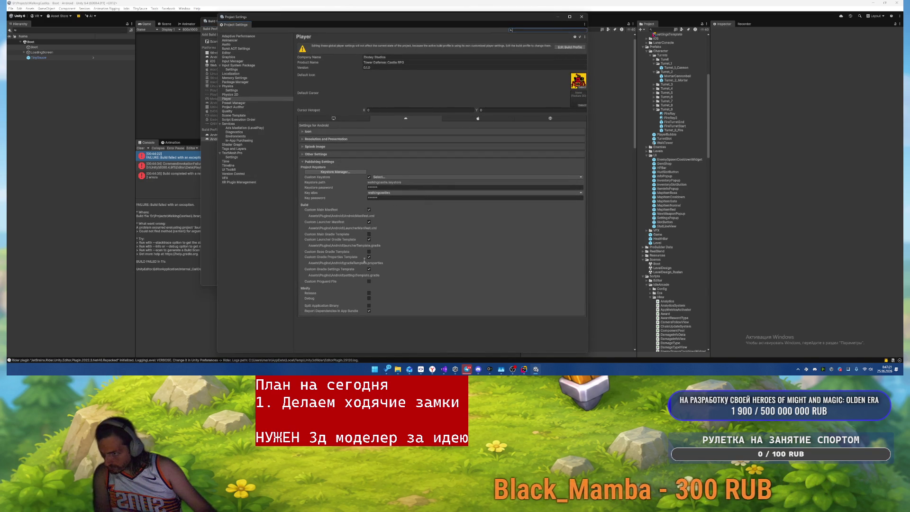
pyautogui.click(368, 234)
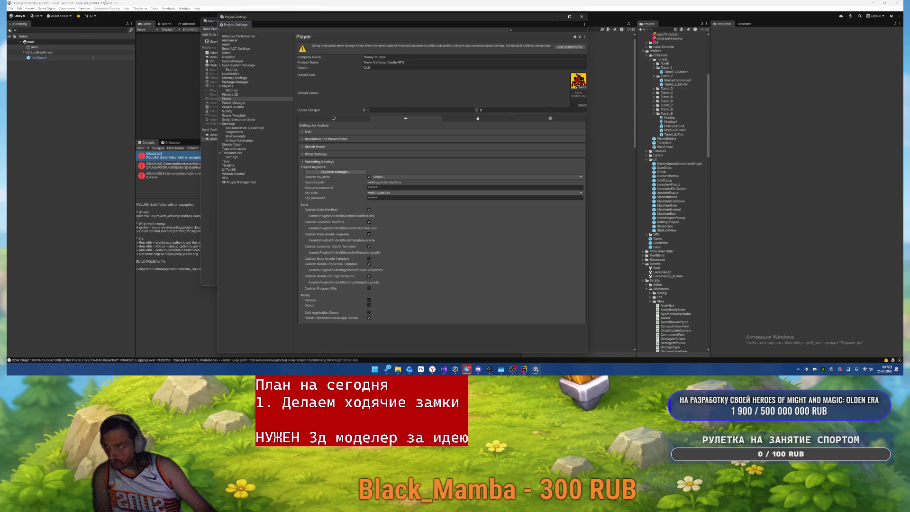
# Step: Run the Android Resolver's Resolve and dismiss the resolution succeeded message
pyautogui.click(30, 9)
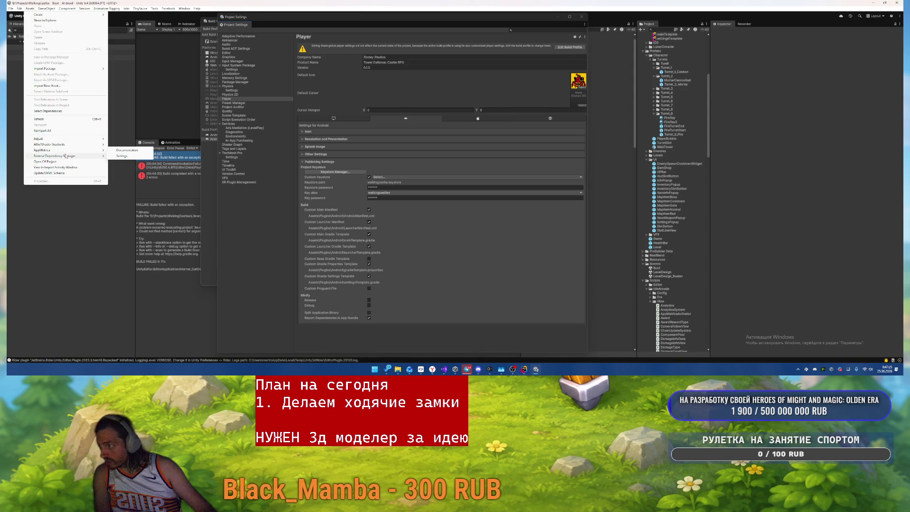
pyautogui.moveTo(62, 156)
pyautogui.moveTo(131, 156)
pyautogui.click(187, 162)
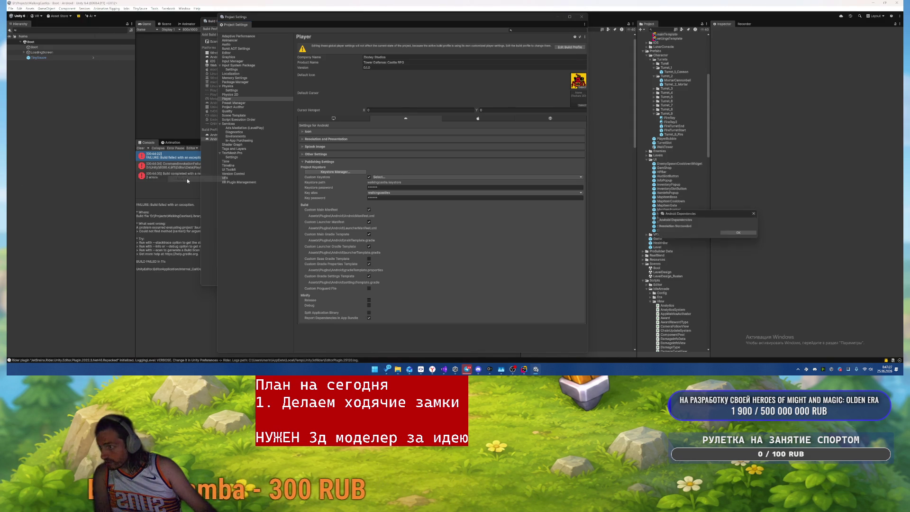
pyautogui.click(738, 232)
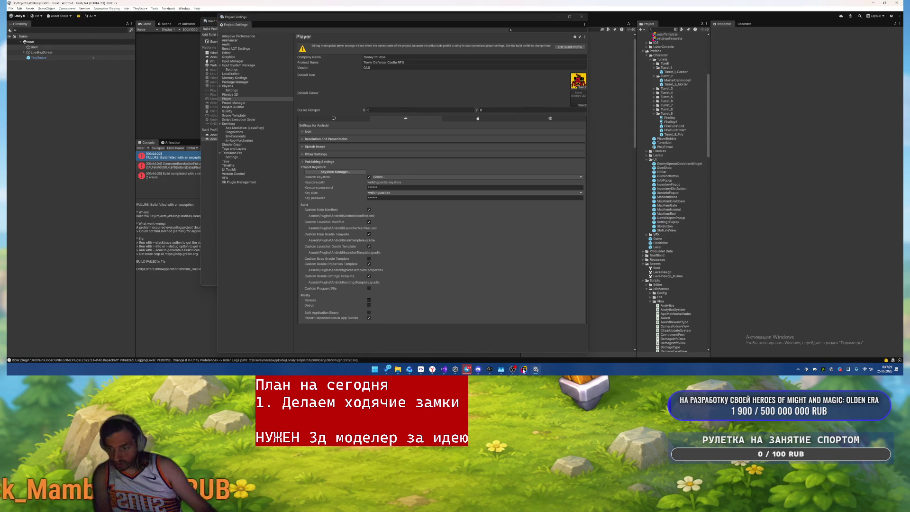
pyautogui.click(524, 369)
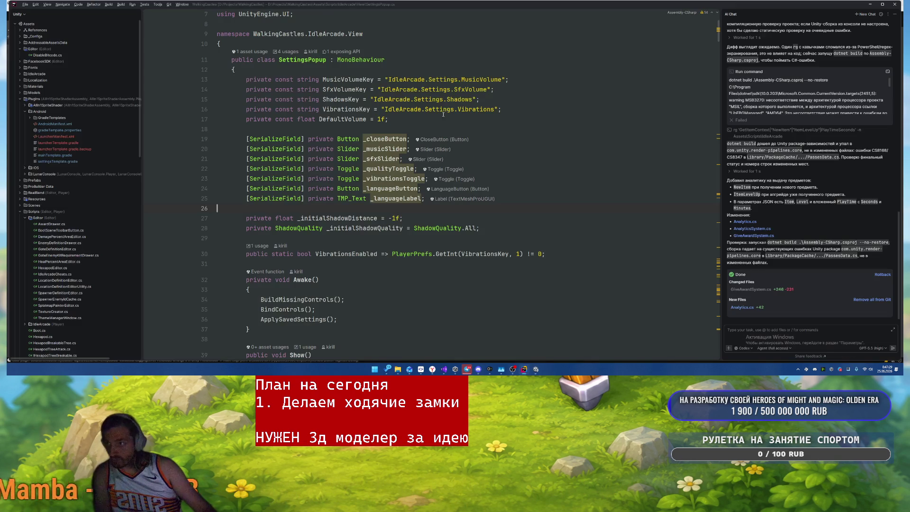
# Step: Review launcherTemplate.gradle, the regenerated mainTemplate.gradle and gradleTemplate.properties in Rider
pyautogui.doubleClick(59, 144)
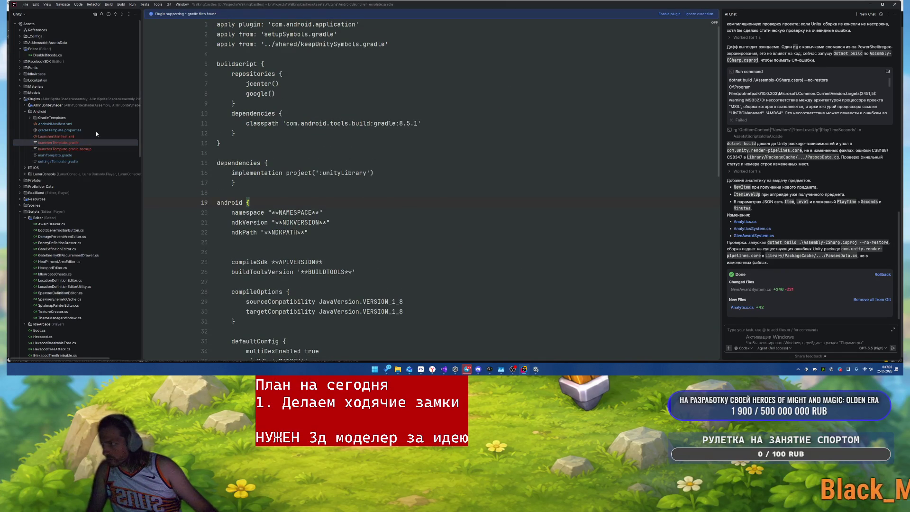
pyautogui.doubleClick(54, 155)
pyautogui.click(76, 148)
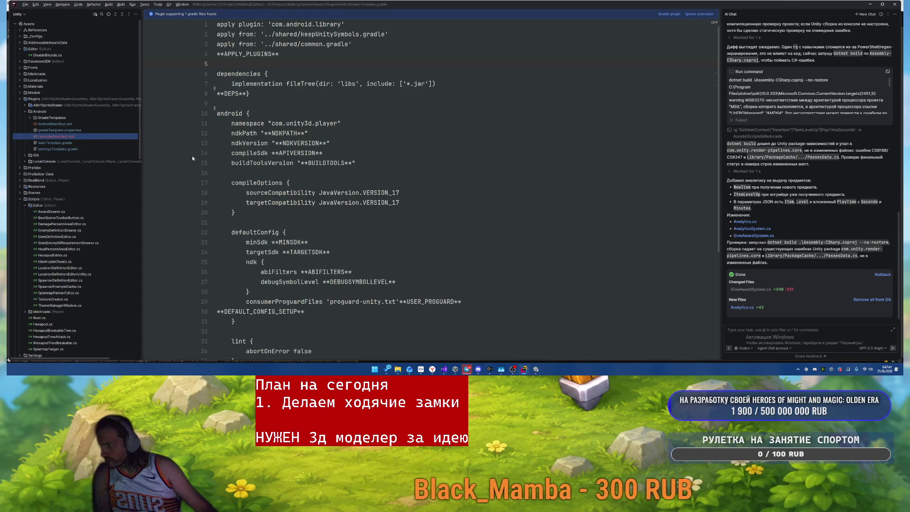
pyautogui.doubleClick(61, 131)
pyautogui.doubleClick(62, 136)
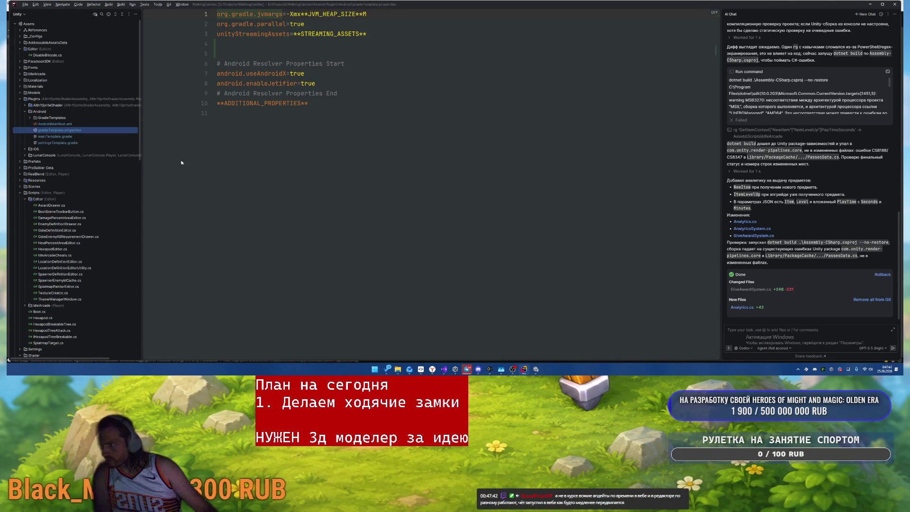
pyautogui.hotkey('alt', 'Tab')
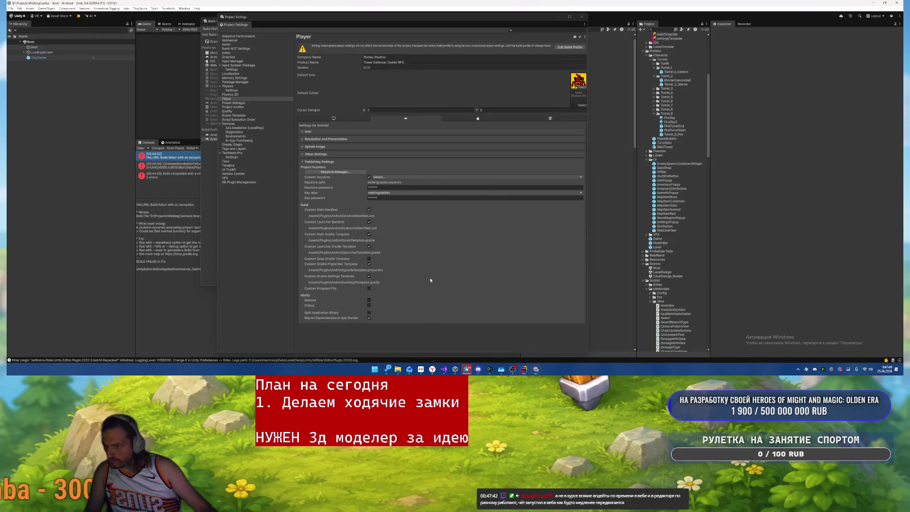
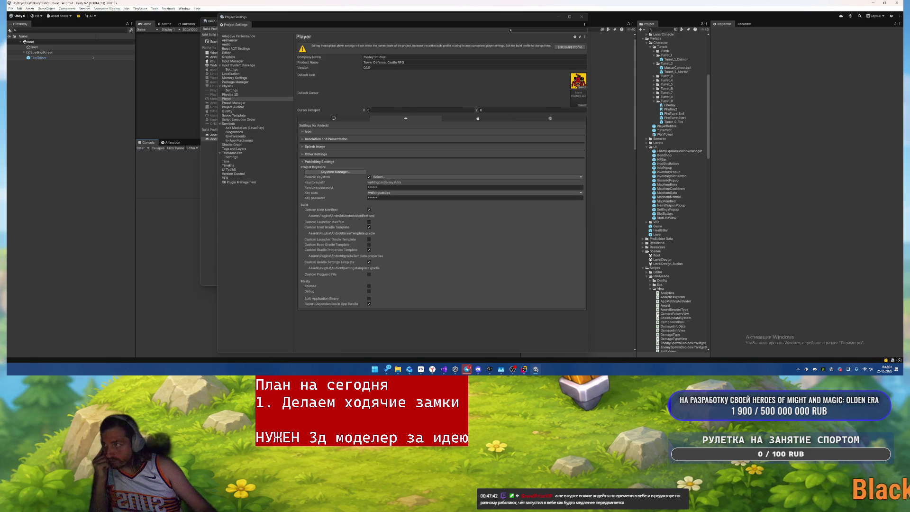
# Step: Resolve the project's Android dependencies with External Dependency Manager's Android Resolver
pyautogui.click(20, 9)
pyautogui.moveTo(29, 9)
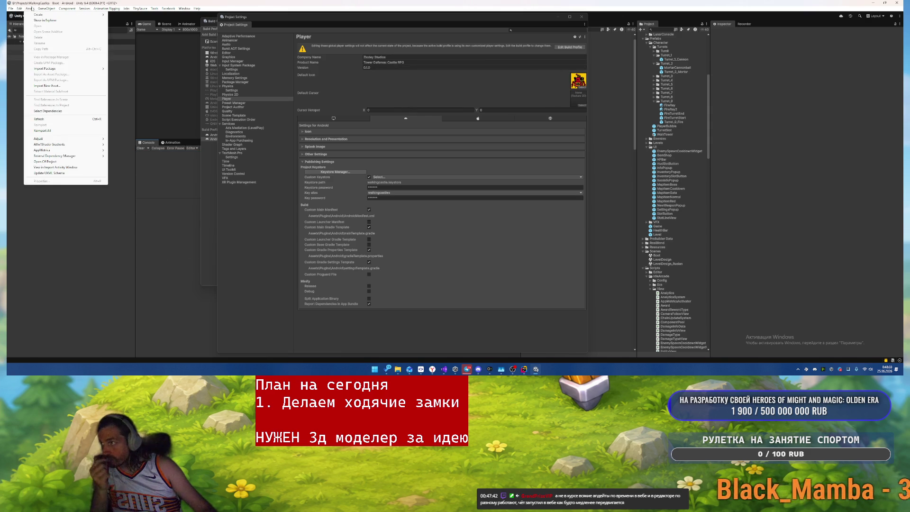
pyautogui.moveTo(136, 157)
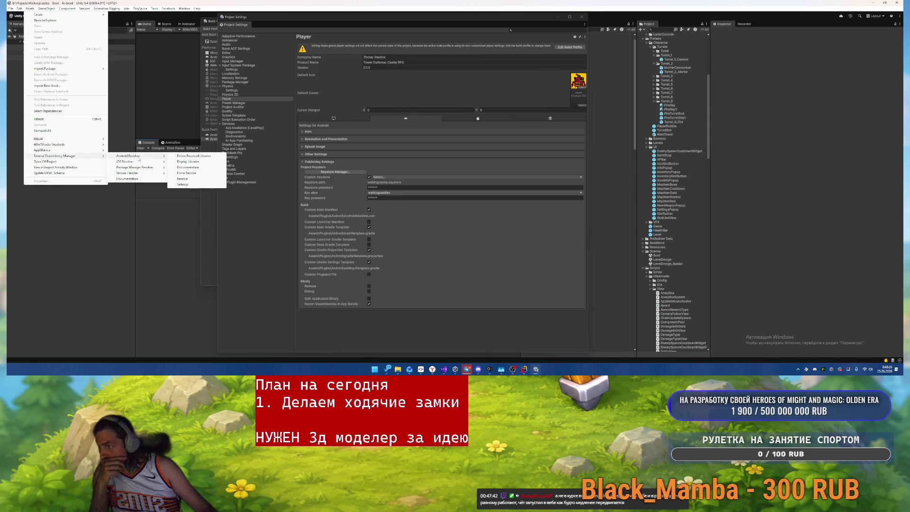
pyautogui.click(183, 179)
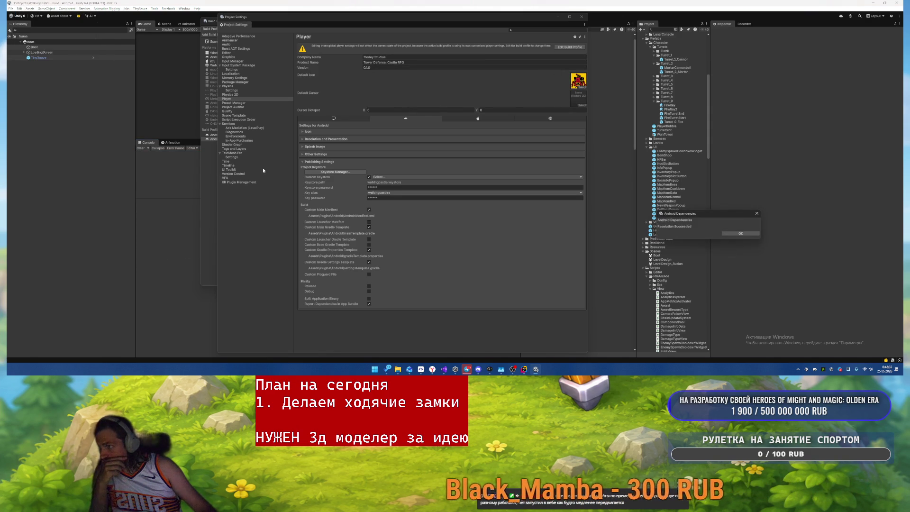
# Step: Check gradleTemplate.properties in Rider, then return to Unity and launch File > Build And Run
pyautogui.click(527, 372)
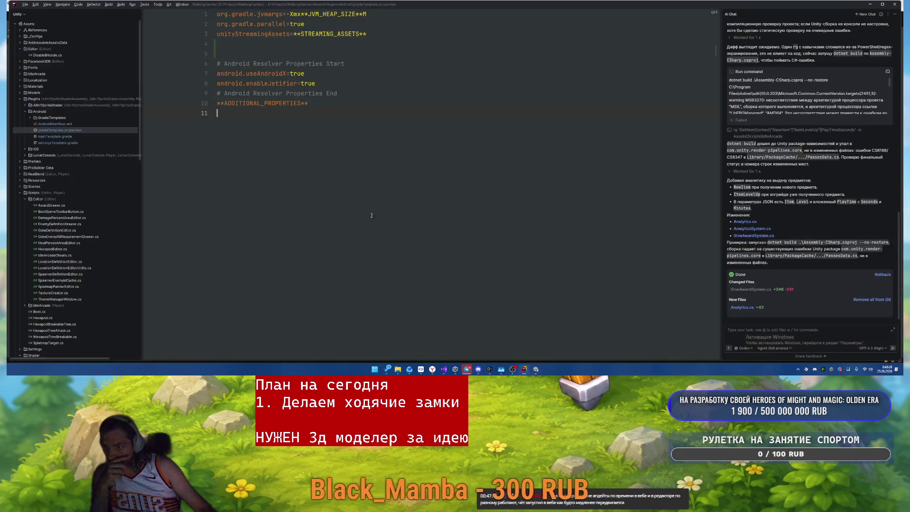
pyautogui.hotkey('alt', 'Tab')
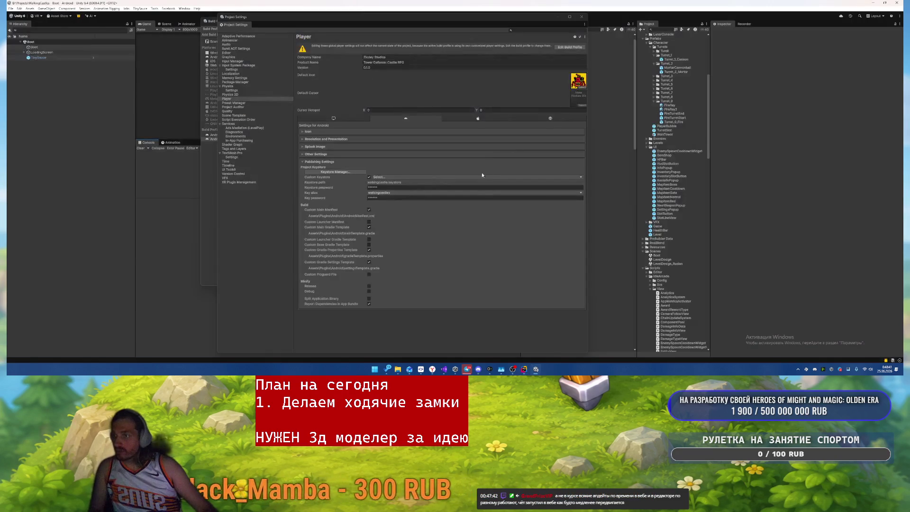
pyautogui.click(10, 8)
pyautogui.click(24, 81)
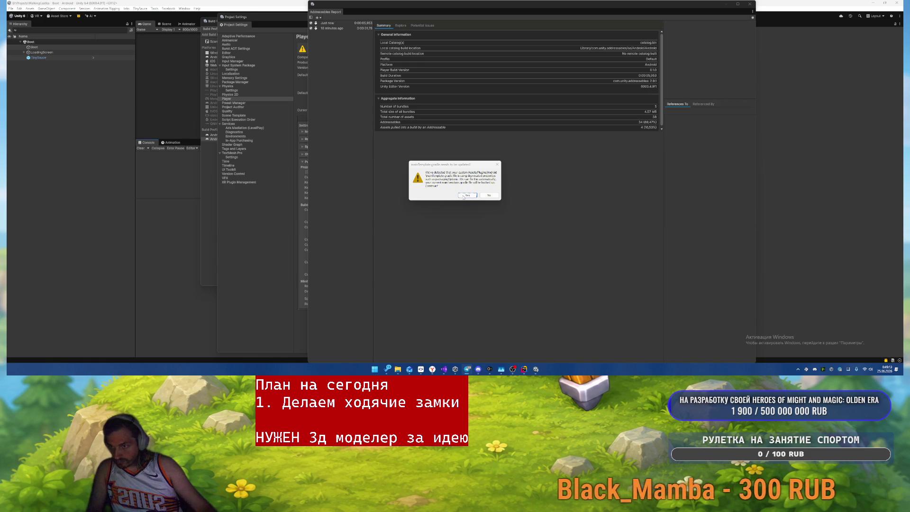
# Step: Accept the mainTemplate.gradle update prompt and switch to the book chapter in the browser
pyautogui.click(462, 196)
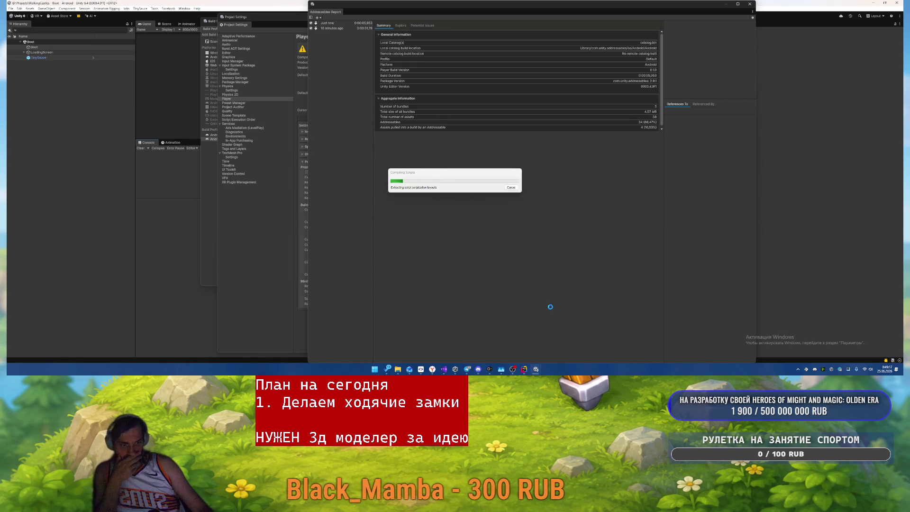
pyautogui.click(432, 369)
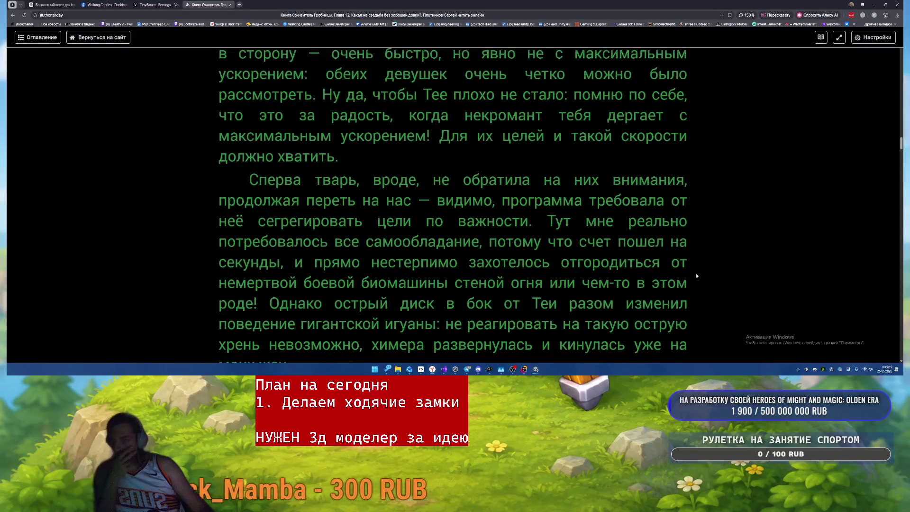
# Step: Scroll through the chapter to the fire-crystals paragraph «По ассоциации я вспомнил»
pyautogui.scroll(-1, 721, 244)
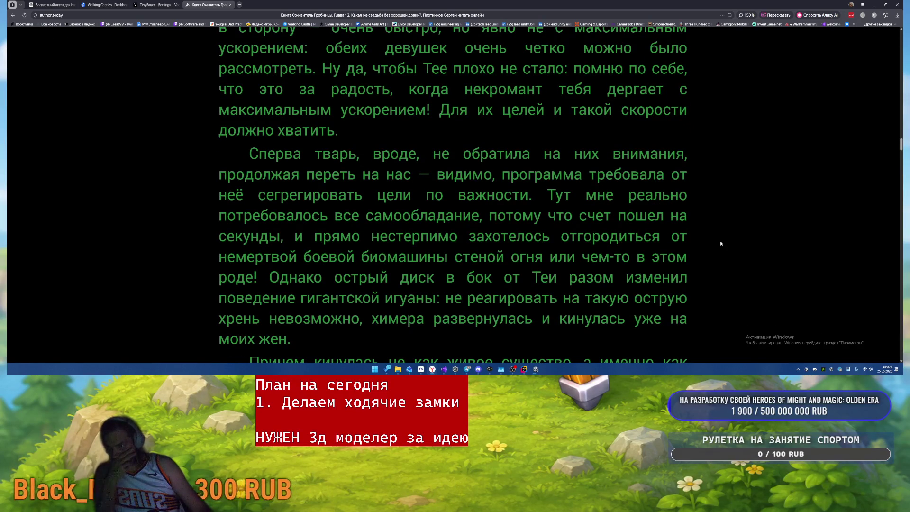
pyautogui.scroll(-3, 720, 243)
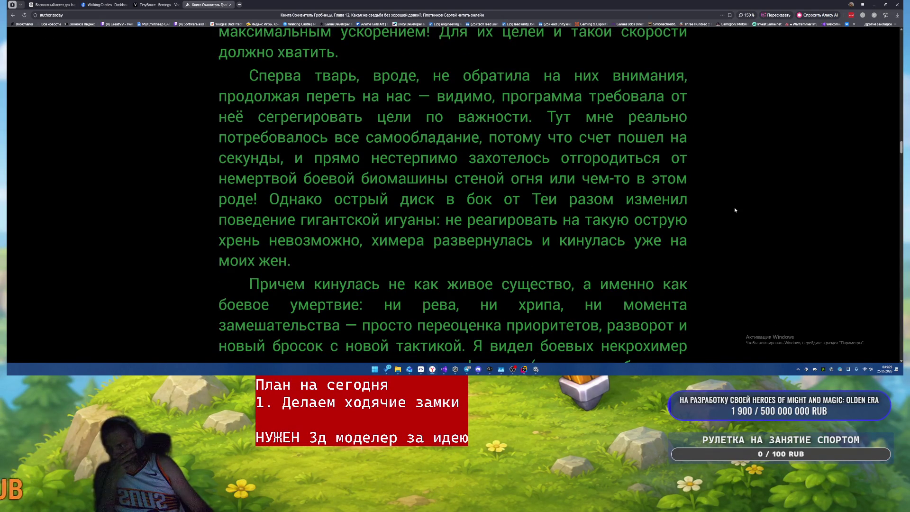
pyautogui.scroll(-1, 734, 209)
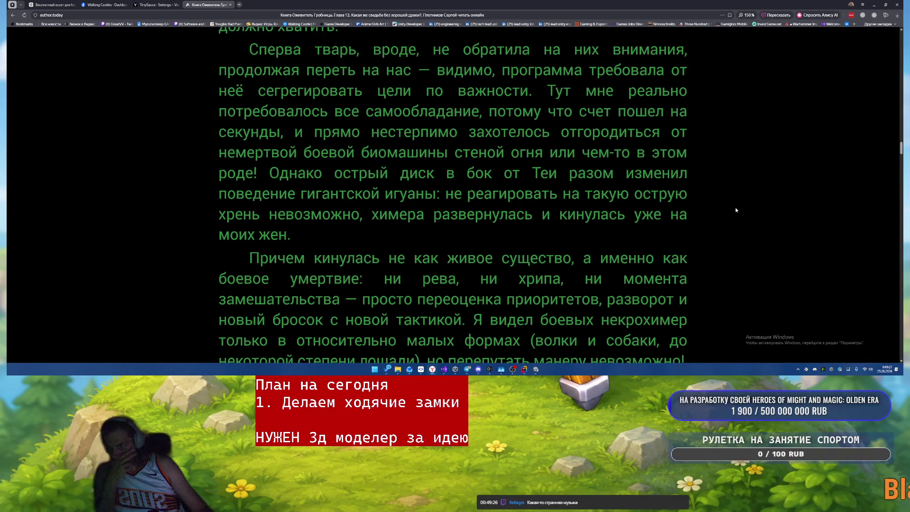
pyautogui.scroll(-2, 735, 209)
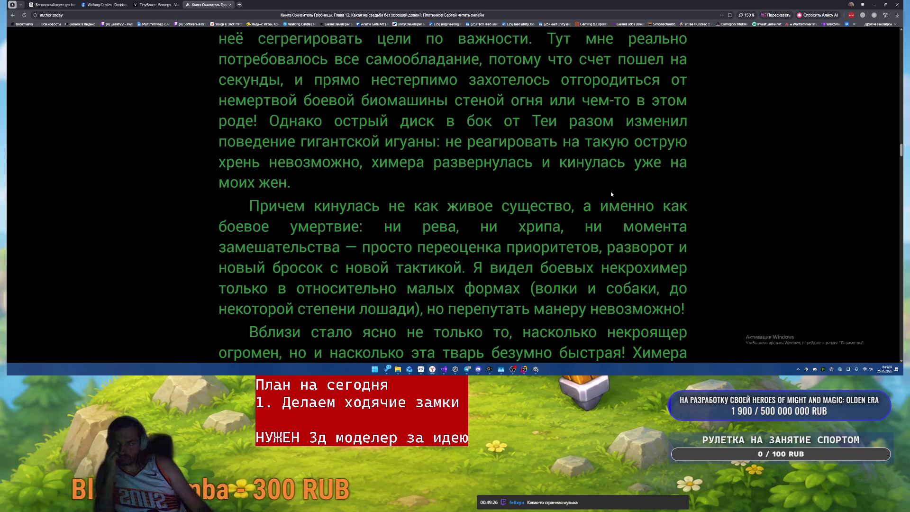
pyautogui.scroll(-1, 616, 192)
pyautogui.scroll(-1, 619, 190)
pyautogui.scroll(-1, 718, 207)
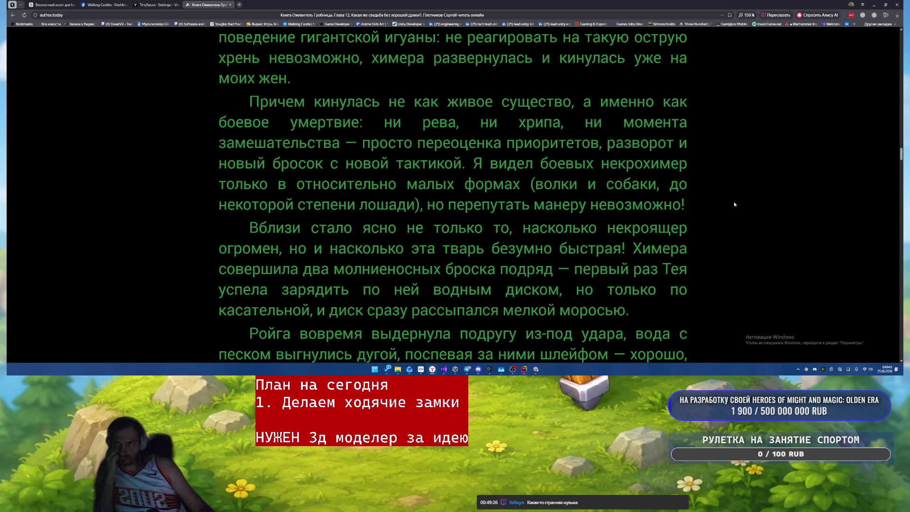
pyautogui.scroll(-3, 733, 204)
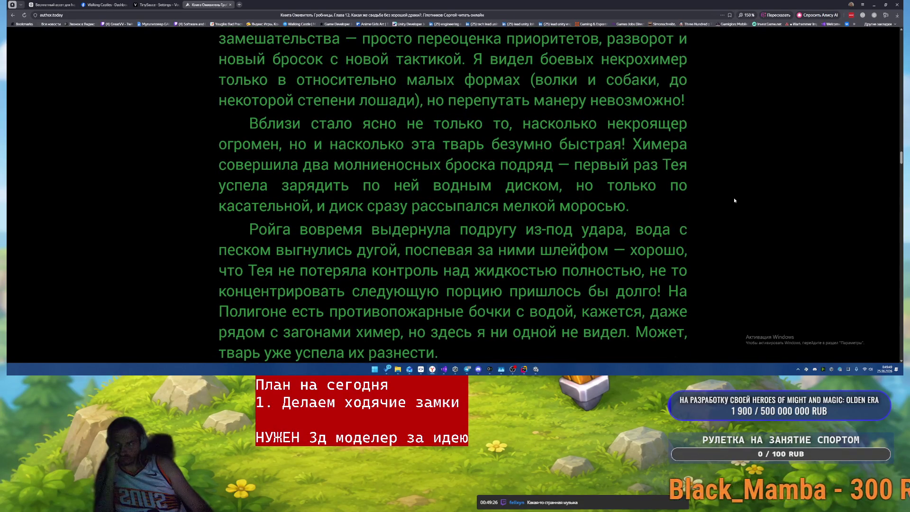
pyautogui.scroll(-1, 734, 200)
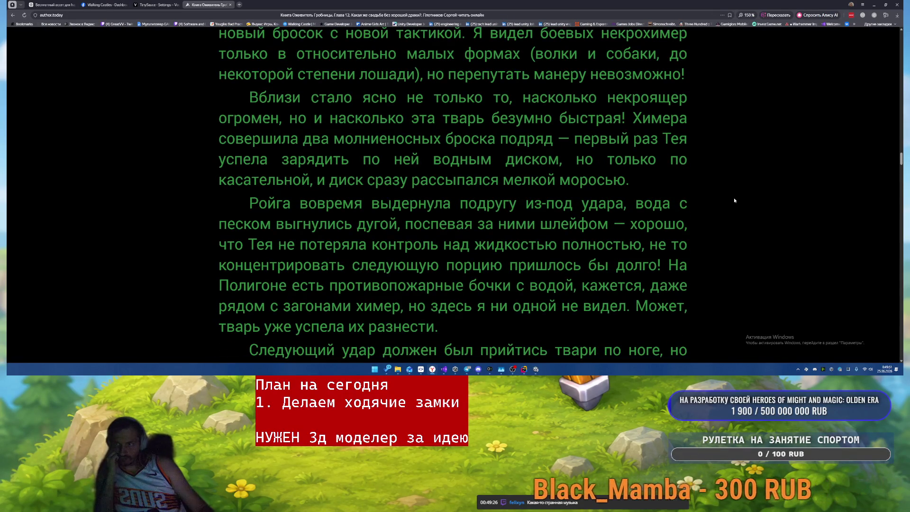
pyautogui.scroll(-1, 734, 200)
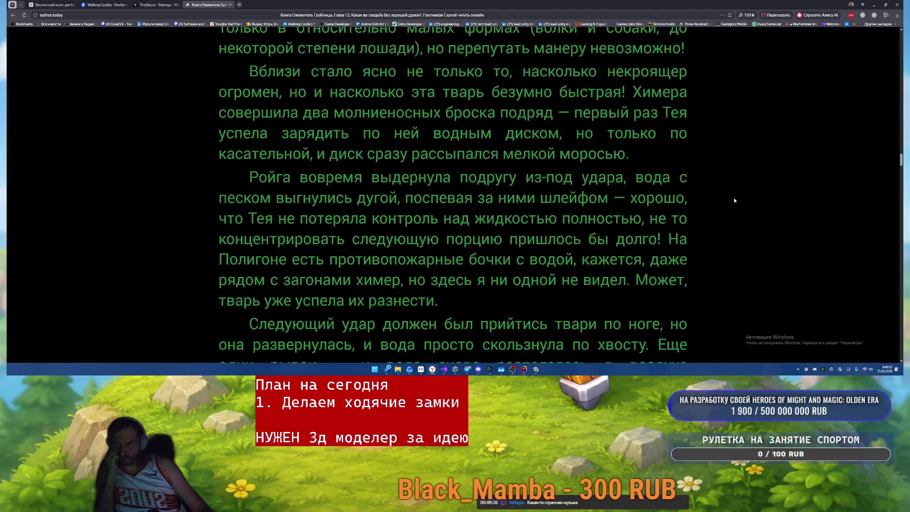
pyautogui.scroll(-4, 733, 199)
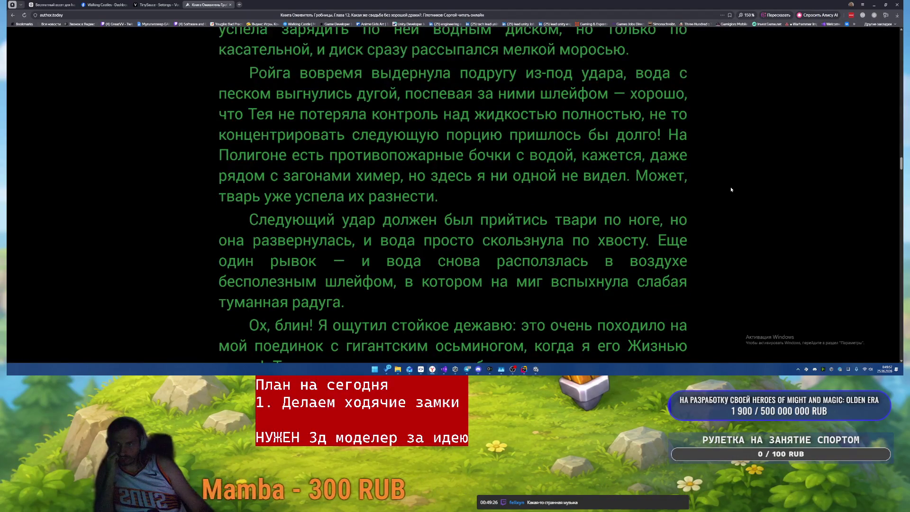
pyautogui.scroll(-1, 730, 189)
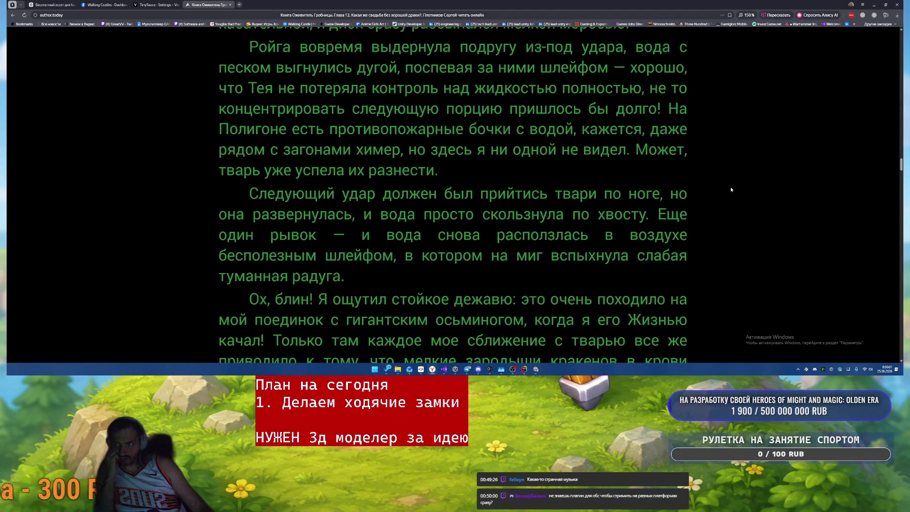
pyautogui.scroll(-1, 730, 189)
pyautogui.scroll(-2, 686, 178)
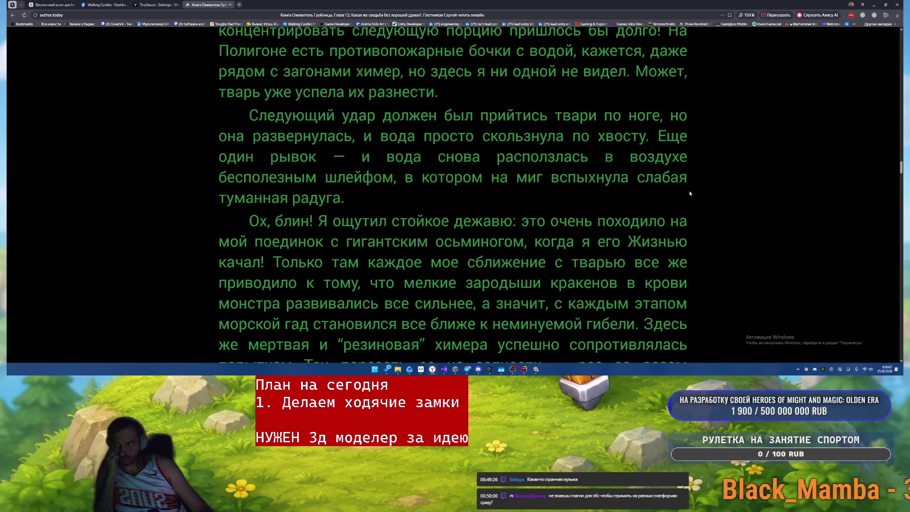
pyautogui.scroll(-1, 684, 186)
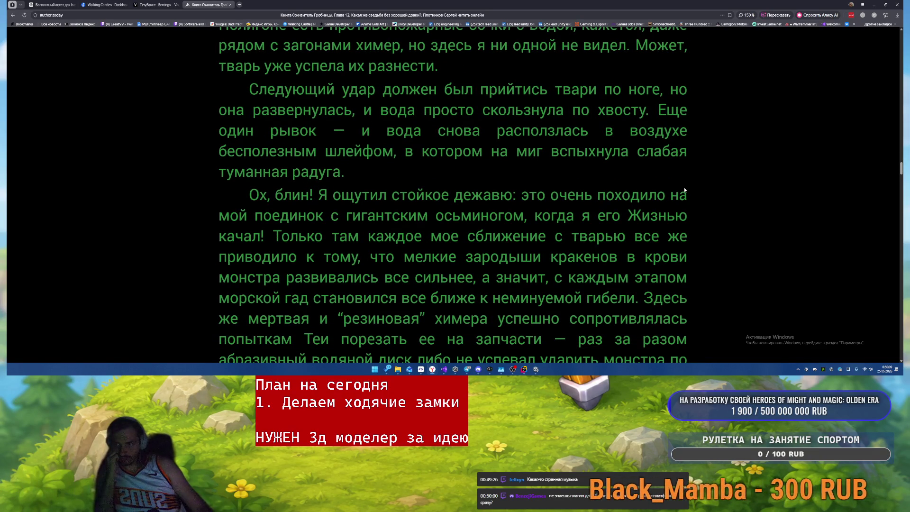
pyautogui.scroll(-2, 684, 186)
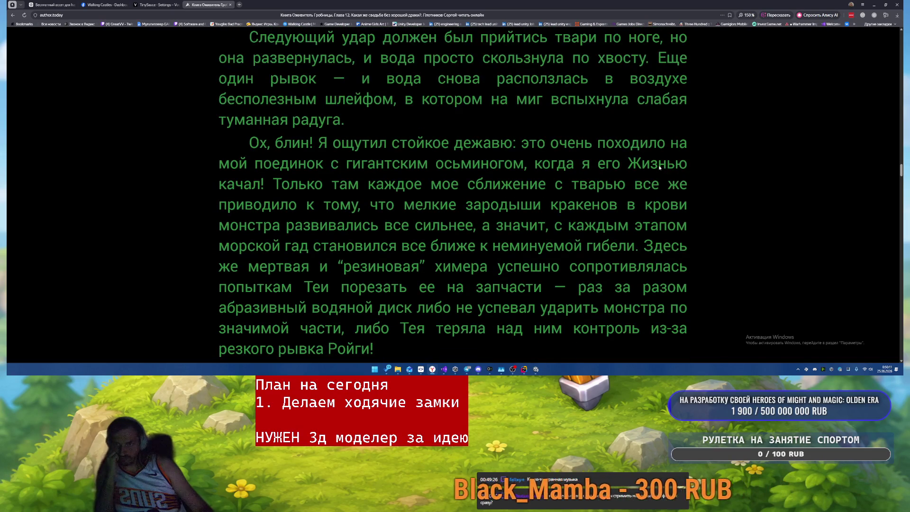
pyautogui.scroll(-2, 659, 167)
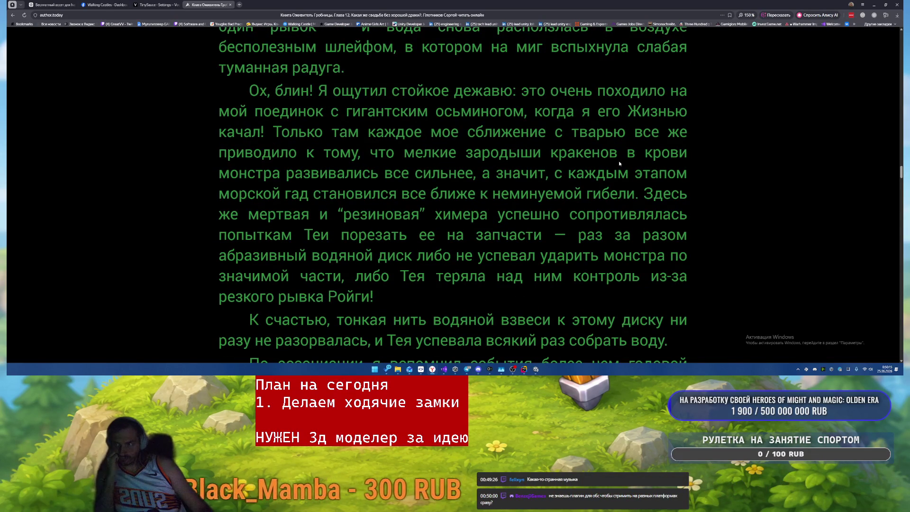
pyautogui.scroll(-2, 619, 163)
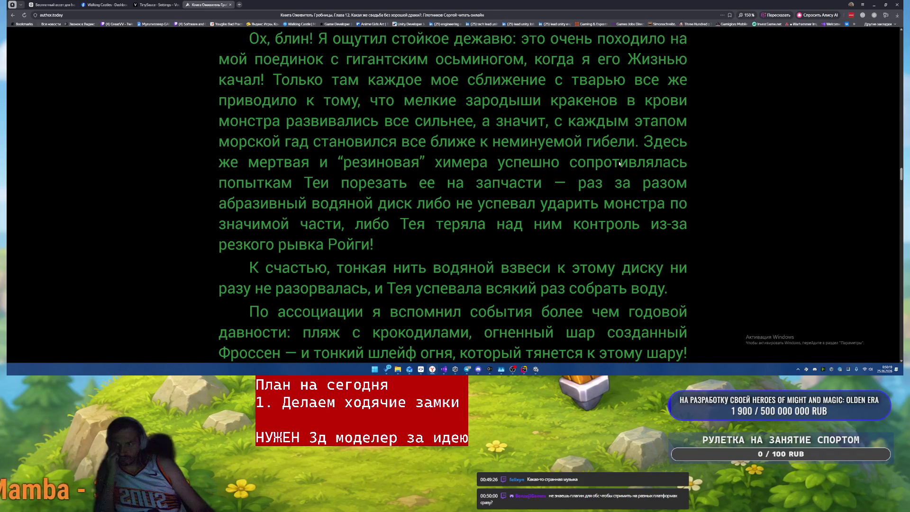
pyautogui.scroll(-2, 619, 163)
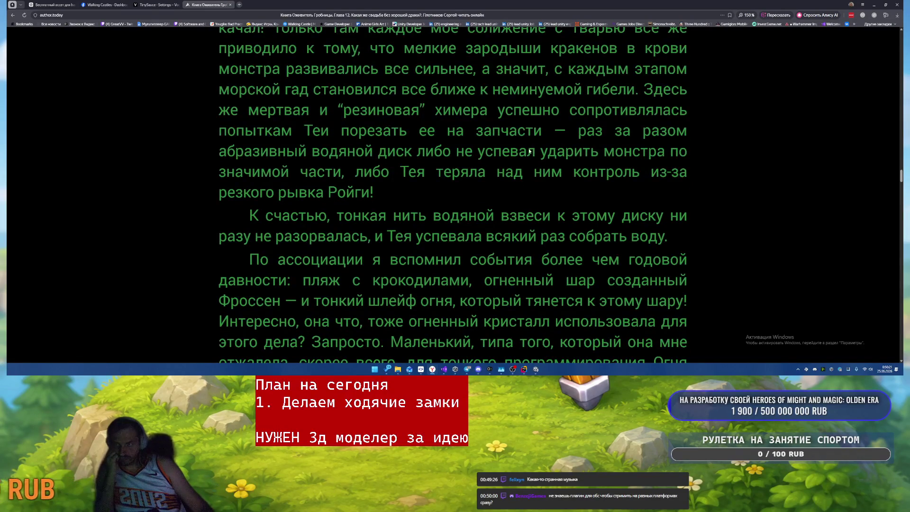
pyautogui.scroll(-2, 530, 150)
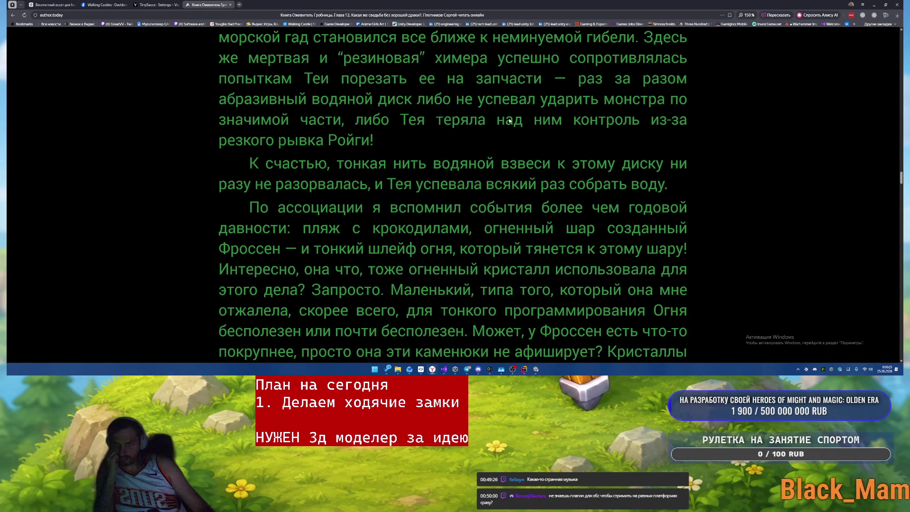
pyautogui.scroll(-3, 510, 121)
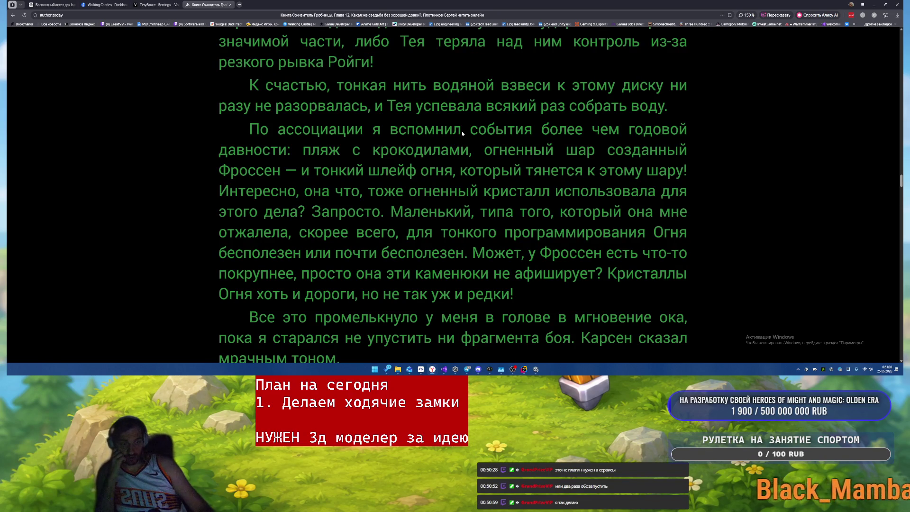
# Step: Scroll a little further to the line «— Все, я жгу эту тварь!»
pyautogui.scroll(-1, 462, 130)
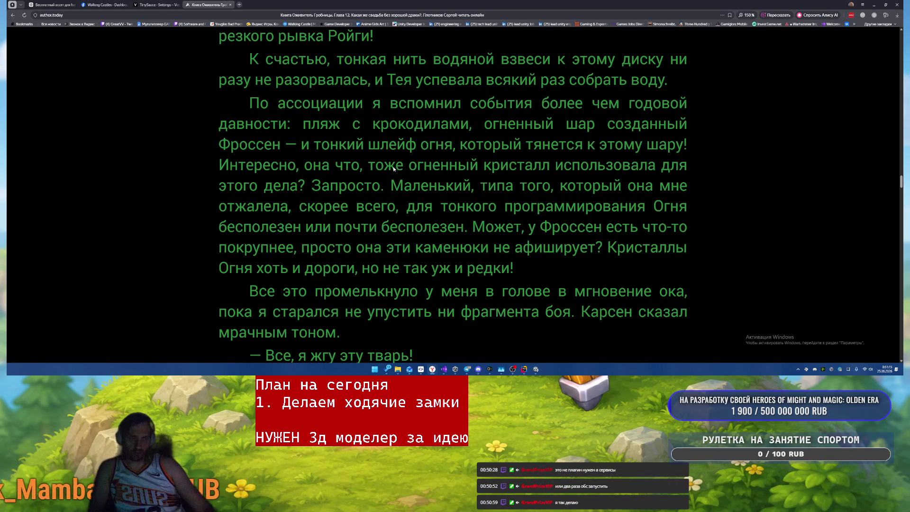
pyautogui.scroll(-1, 308, 195)
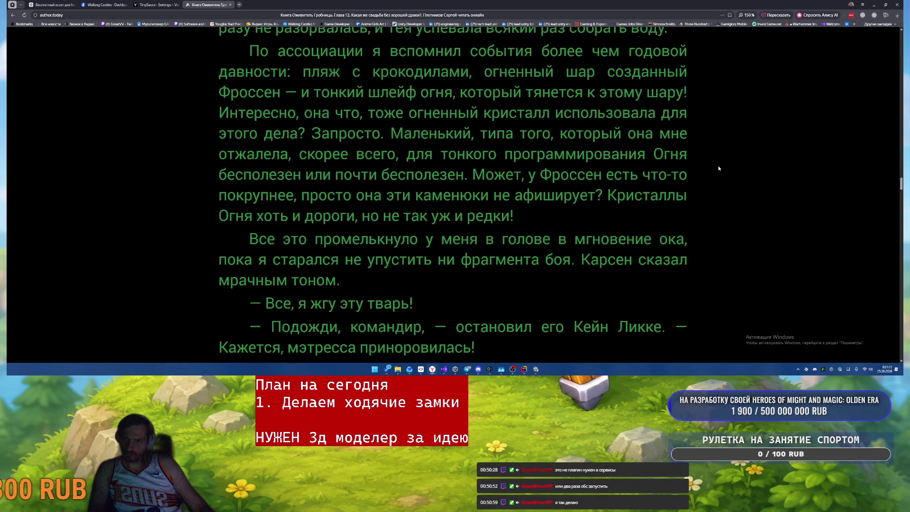
pyautogui.scroll(-1, 715, 168)
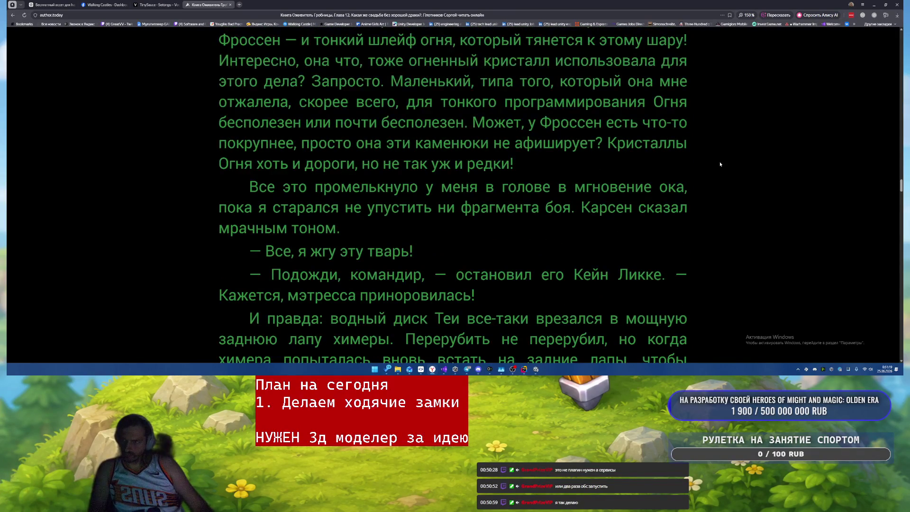
pyautogui.scroll(-1, 720, 164)
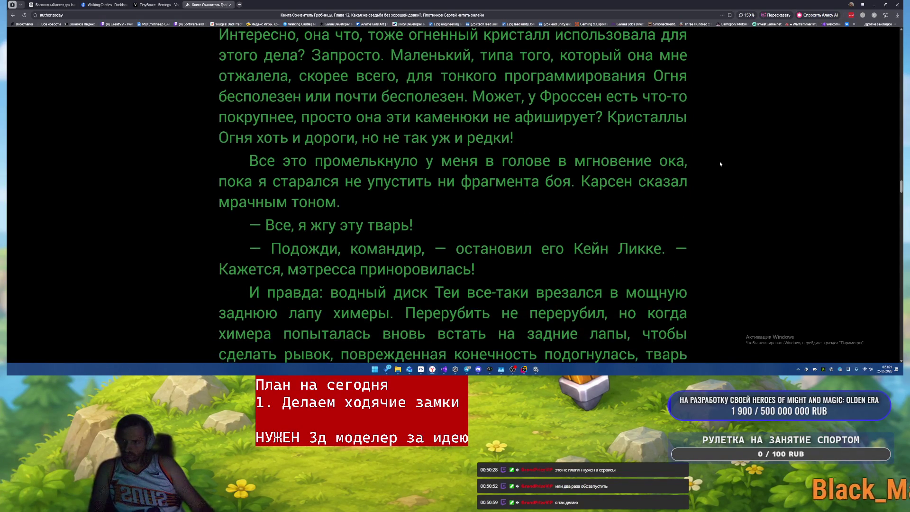
pyautogui.scroll(-1, 719, 163)
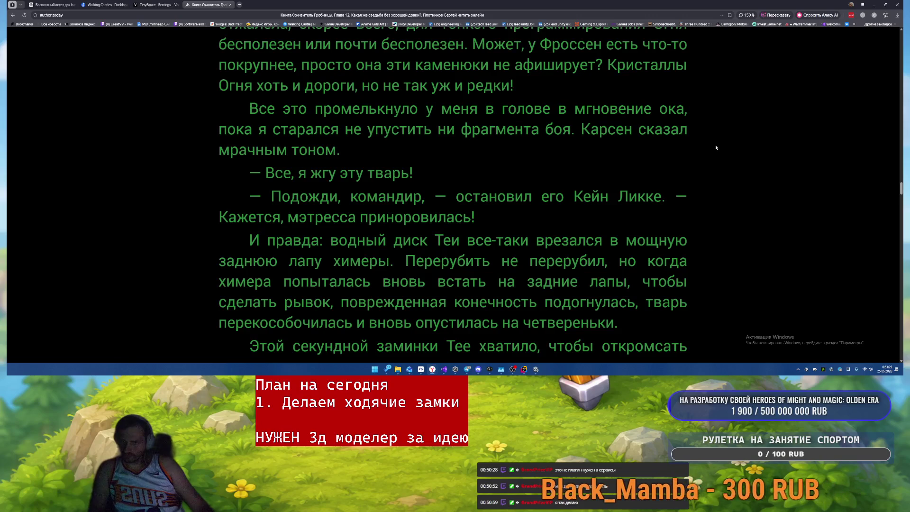
pyautogui.scroll(-1, 715, 147)
pyautogui.scroll(-1, 716, 147)
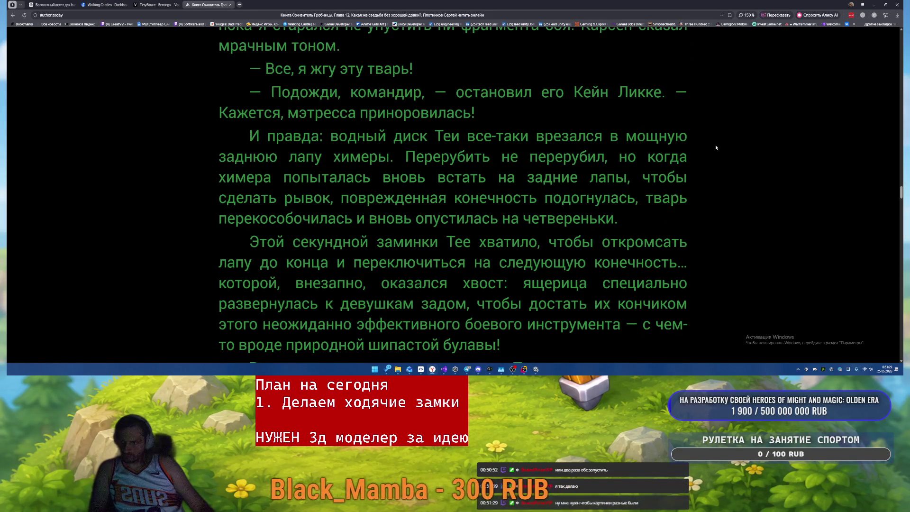
pyautogui.scroll(-1, 716, 147)
pyautogui.scroll(-1, 715, 147)
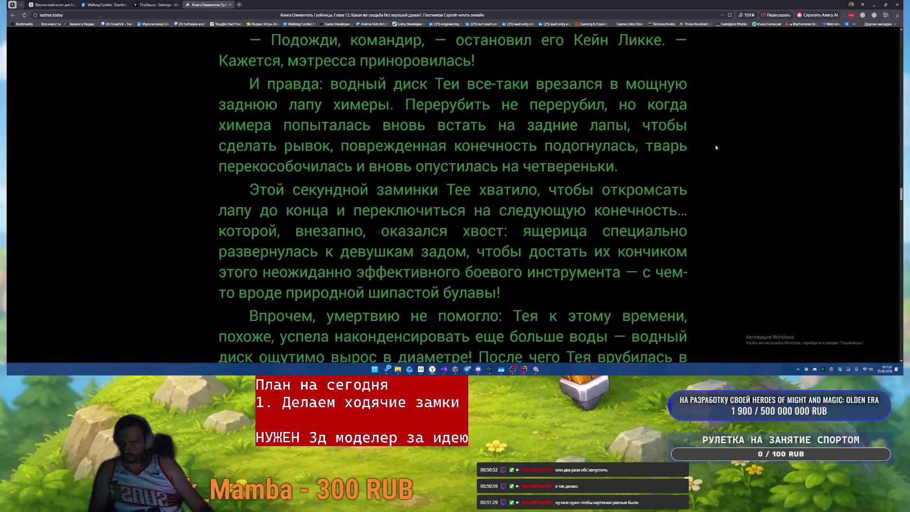
pyautogui.scroll(-1, 715, 147)
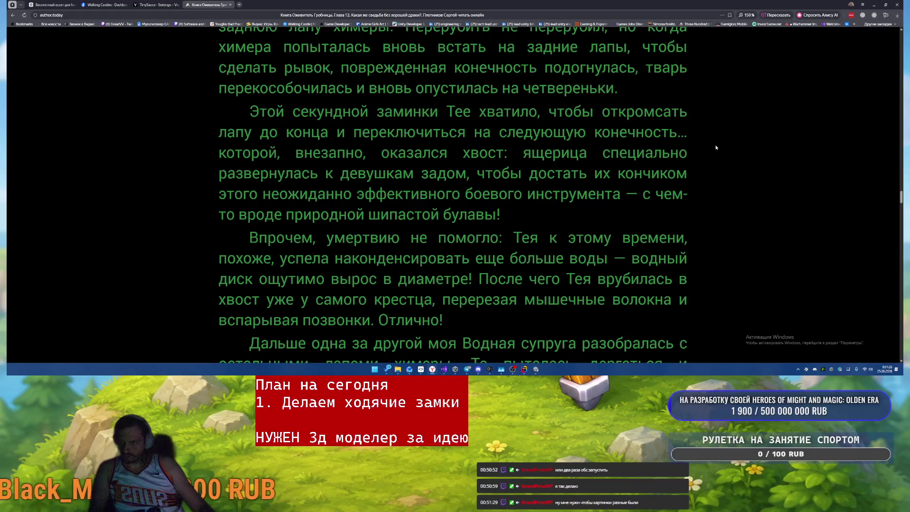
pyautogui.scroll(-1, 715, 147)
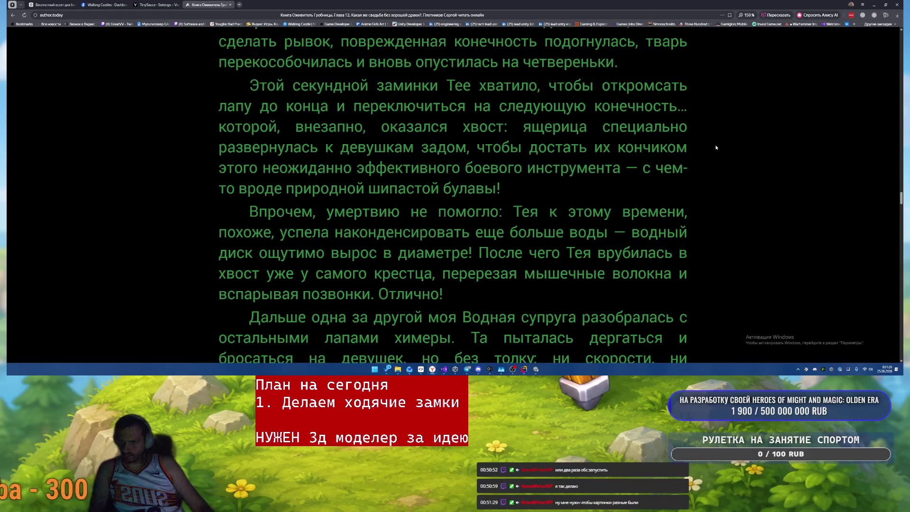
pyautogui.scroll(-1, 716, 147)
pyautogui.scroll(-2, 715, 147)
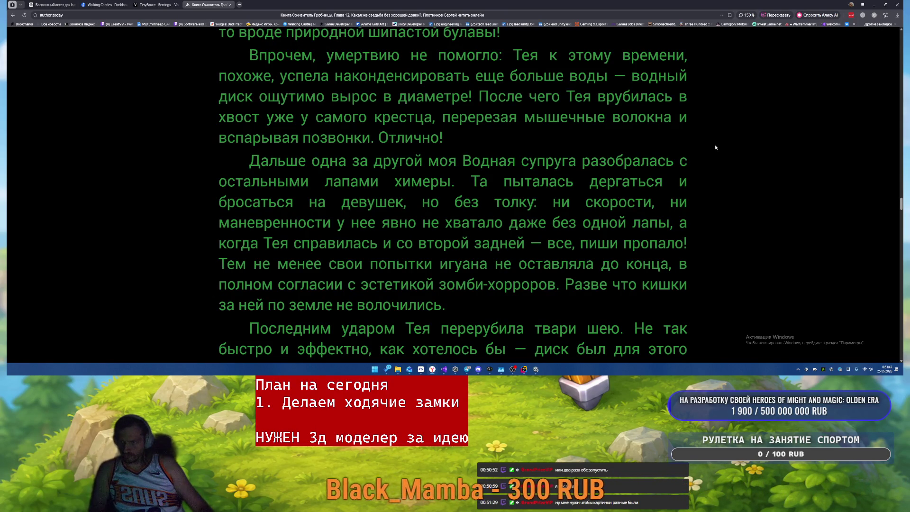
pyautogui.scroll(-2, 714, 147)
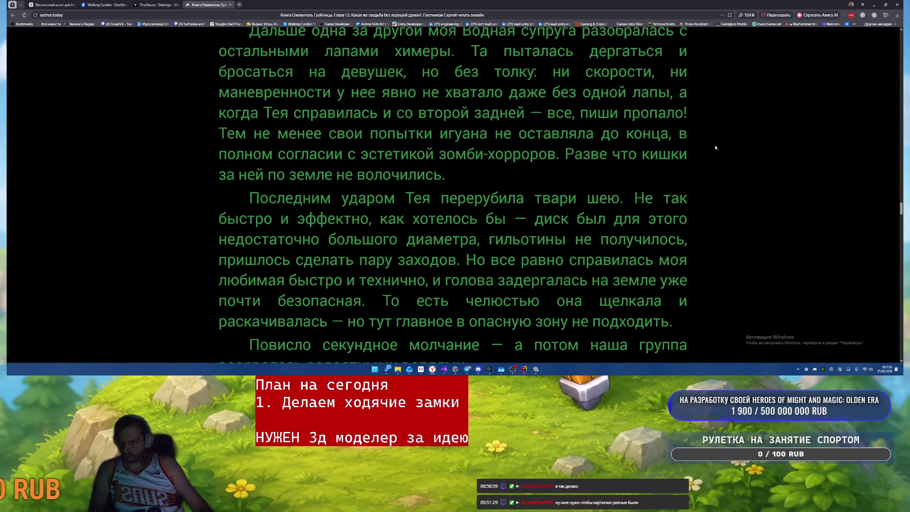
pyautogui.scroll(-2, 714, 147)
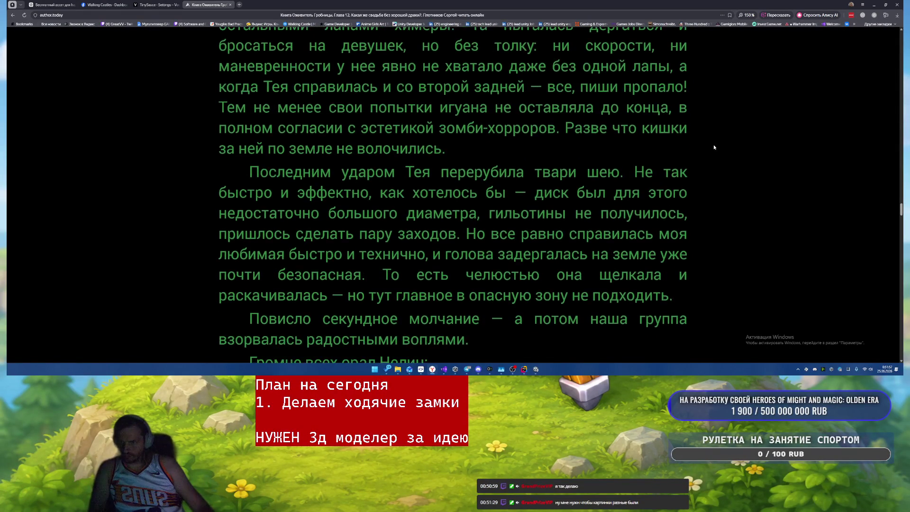
pyautogui.scroll(-1, 713, 147)
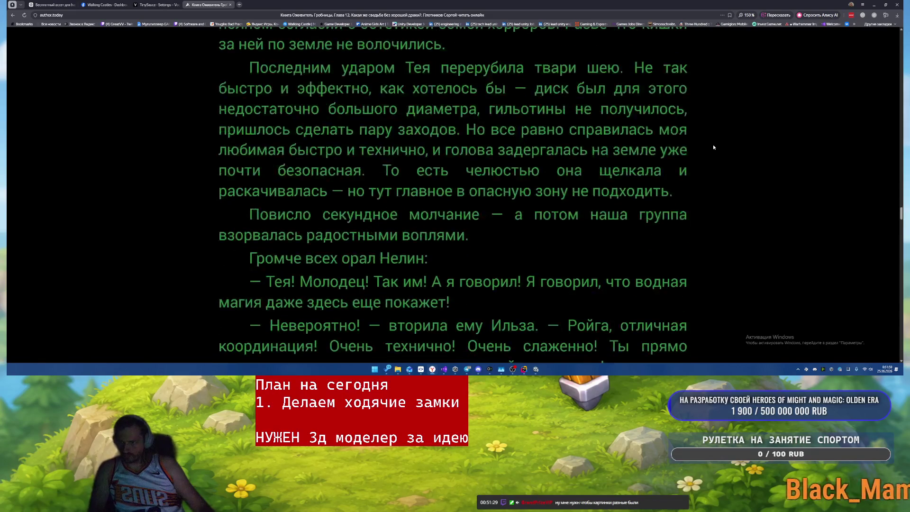
pyautogui.scroll(-1, 713, 147)
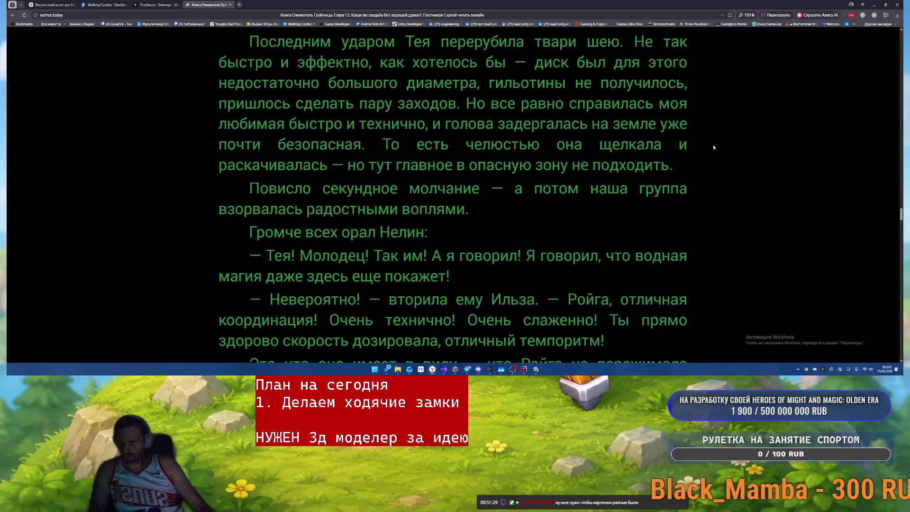
pyautogui.scroll(-1, 713, 147)
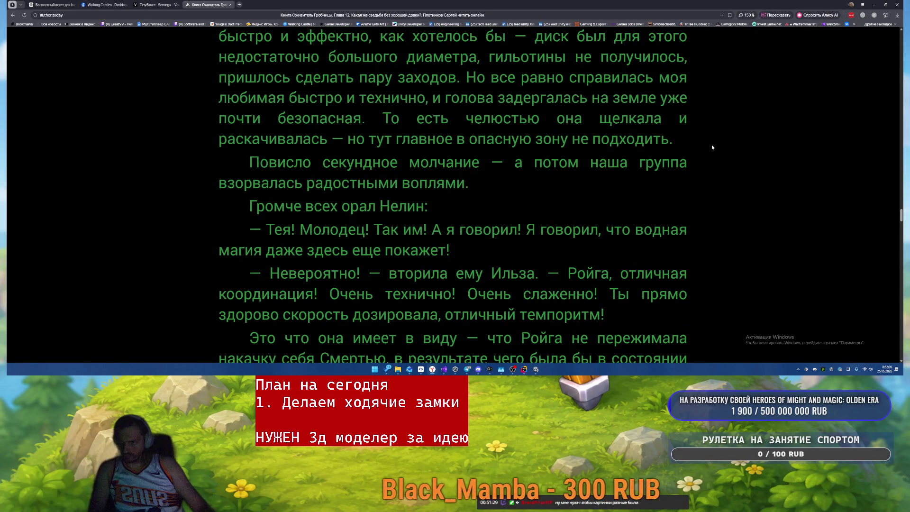
pyautogui.scroll(-1, 711, 146)
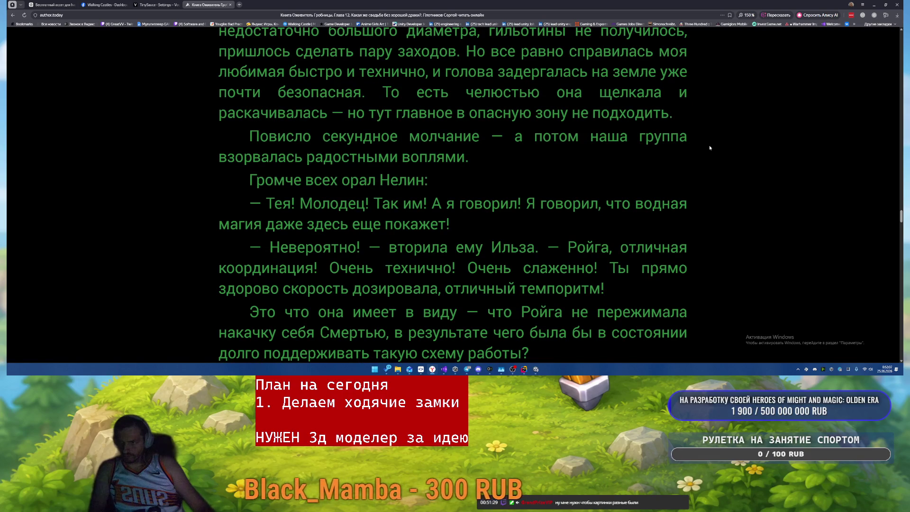
pyautogui.scroll(-1, 709, 147)
pyautogui.scroll(-1, 708, 148)
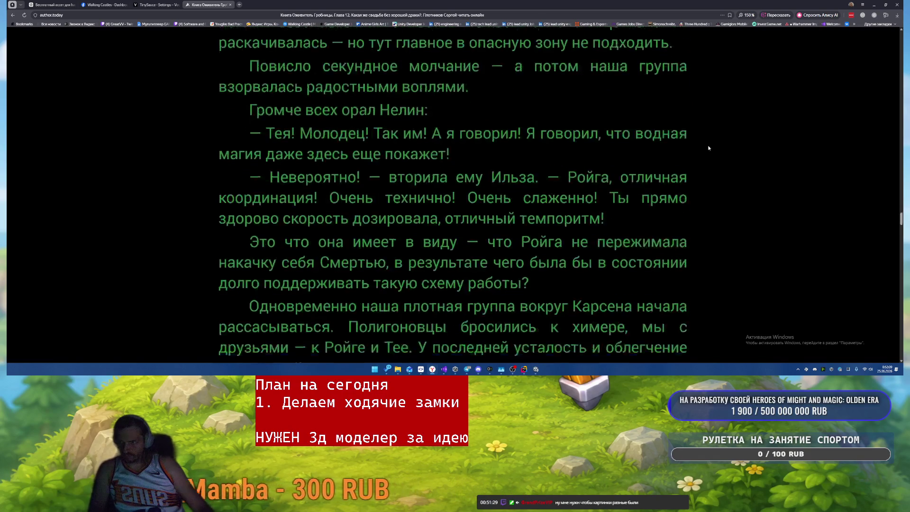
pyautogui.scroll(-2, 708, 148)
pyautogui.scroll(-1, 708, 148)
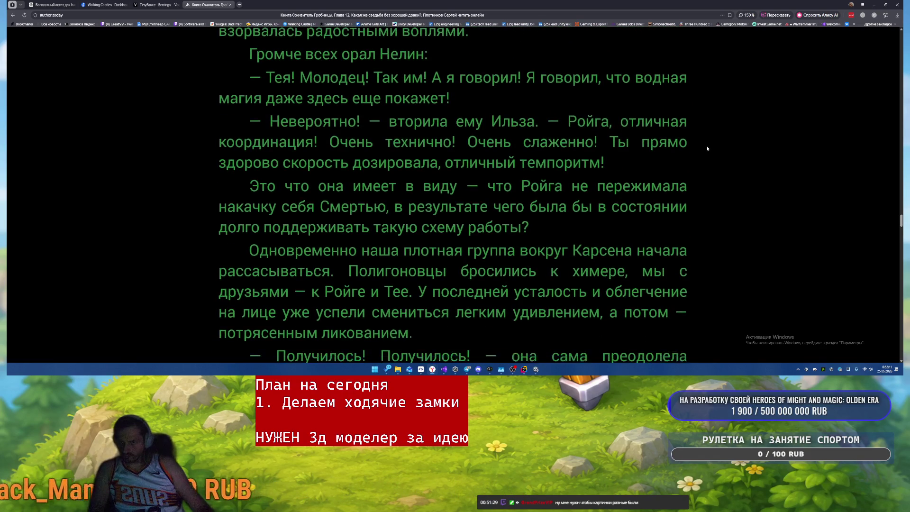
pyautogui.scroll(-1, 707, 148)
pyautogui.scroll(-1, 707, 148)
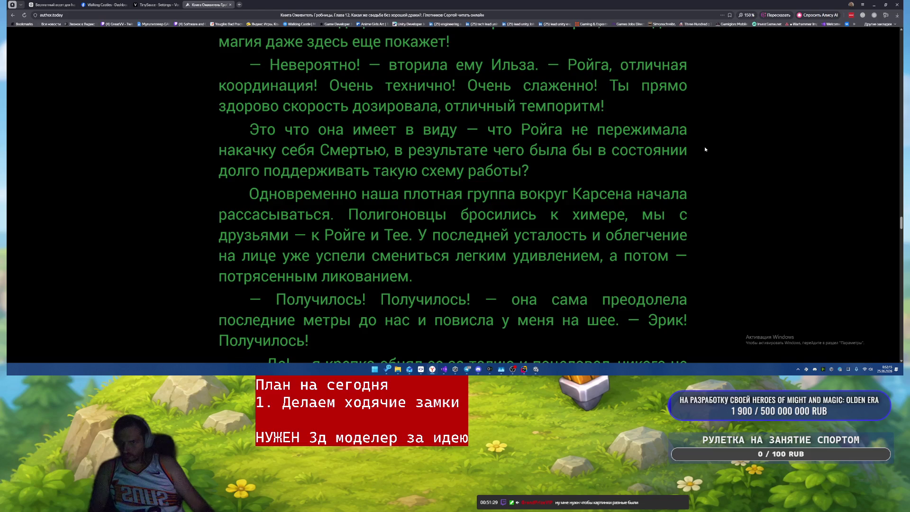
pyautogui.scroll(-1, 704, 149)
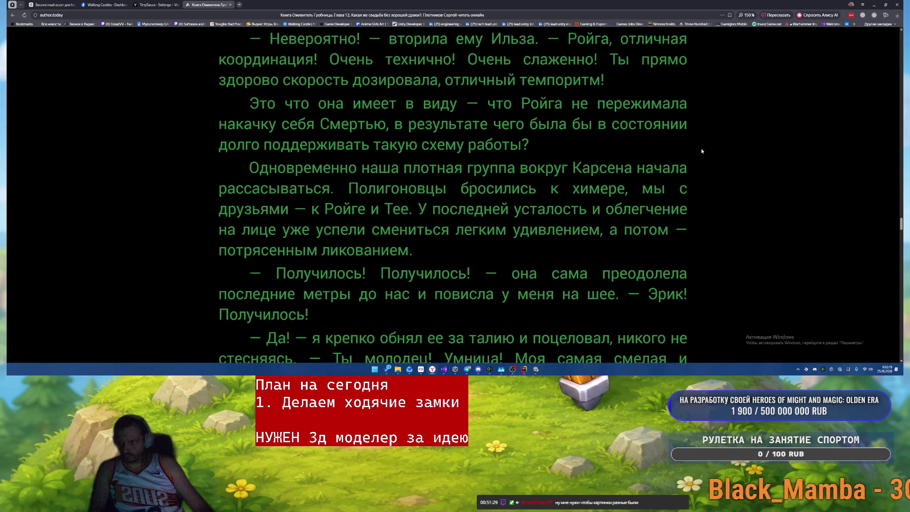
pyautogui.scroll(-1, 702, 151)
pyautogui.scroll(-2, 701, 151)
pyautogui.scroll(-5, 701, 151)
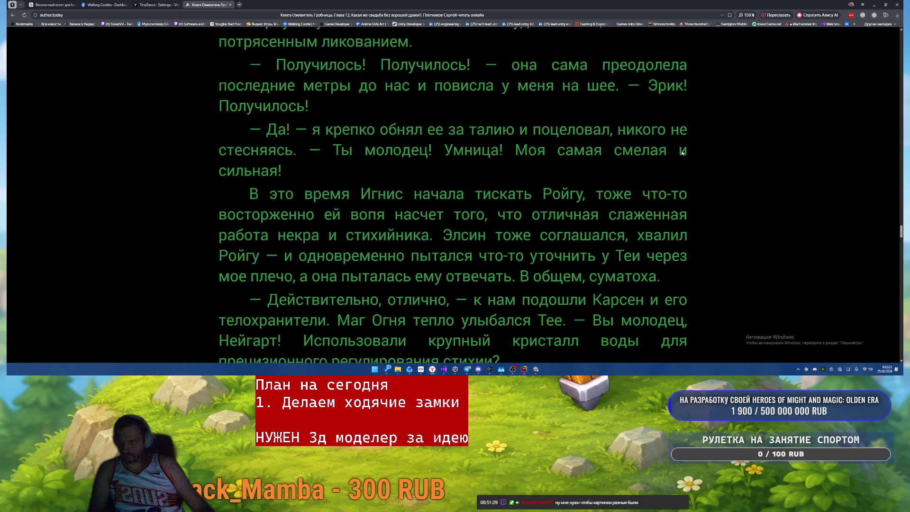
pyautogui.scroll(-1, 682, 153)
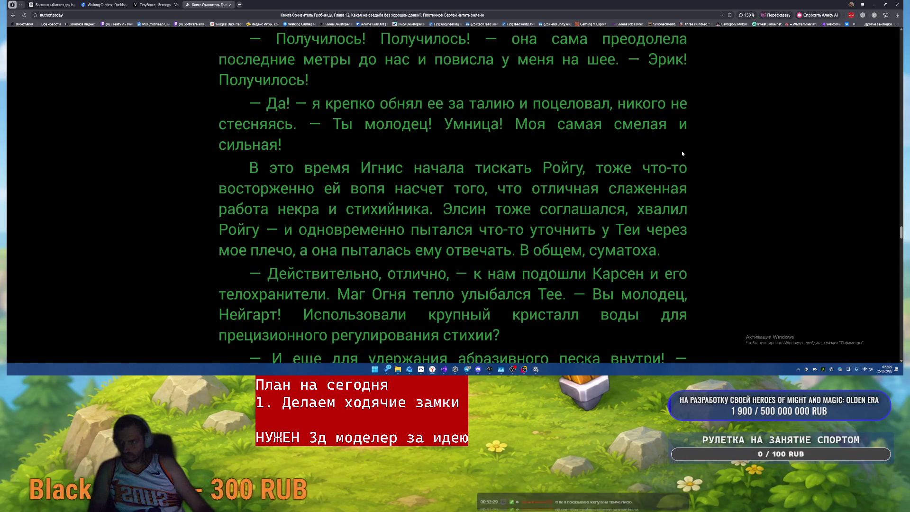
pyautogui.scroll(-1, 682, 153)
pyautogui.scroll(-1, 681, 153)
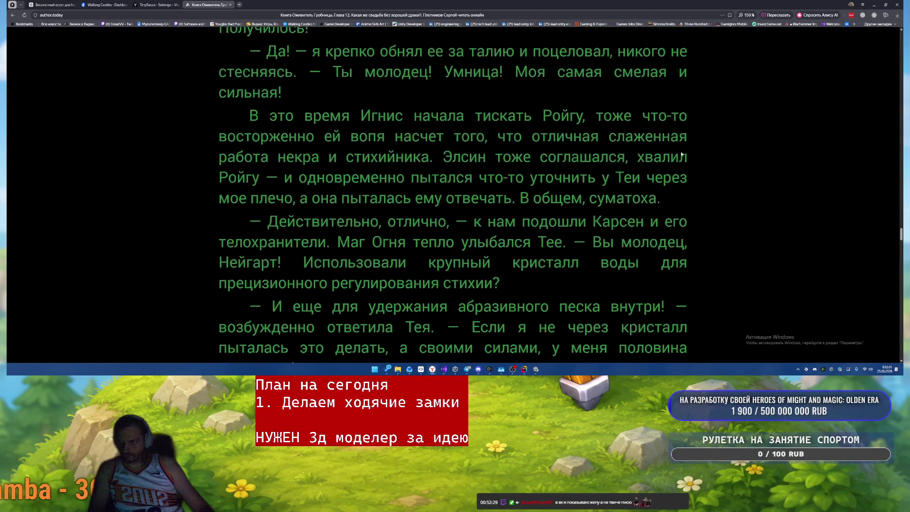
pyautogui.scroll(-1, 682, 153)
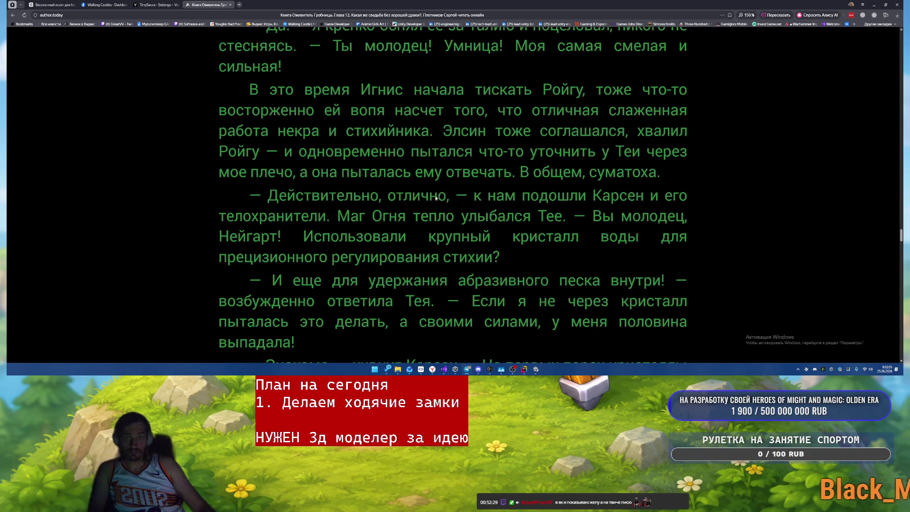
pyautogui.scroll(-1, 473, 178)
# Step: Dismiss the build failure notice and close the Addressables Report, Project Settings and Build Profiles windows
pyautogui.click(535, 369)
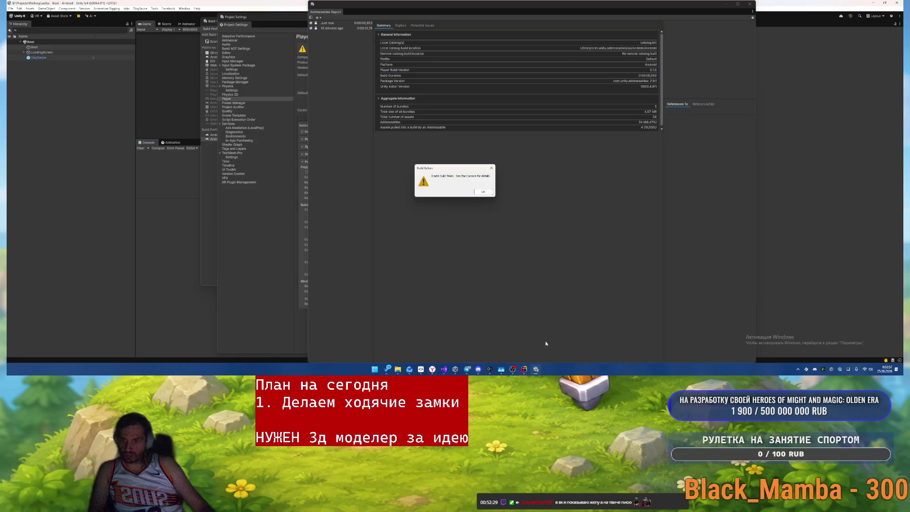
pyautogui.click(481, 191)
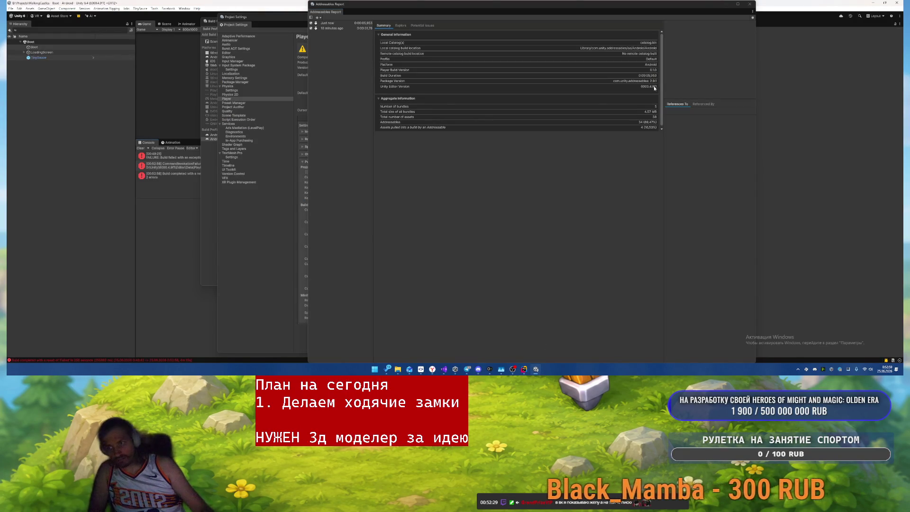
pyautogui.click(750, 6)
pyautogui.click(606, 17)
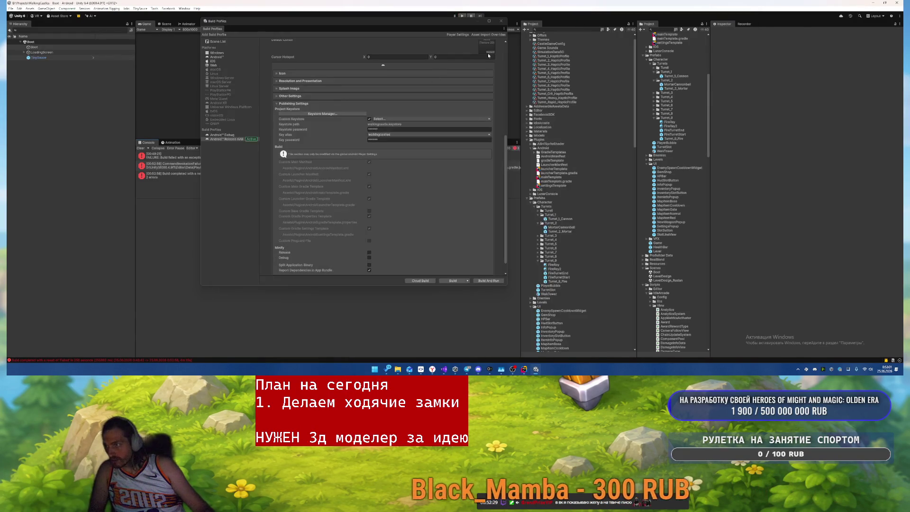
pyautogui.click(501, 21)
# Step: Select the full 'FAILURE: Build failed' error details in the Console and start a new Rider AI chat
pyautogui.click(221, 166)
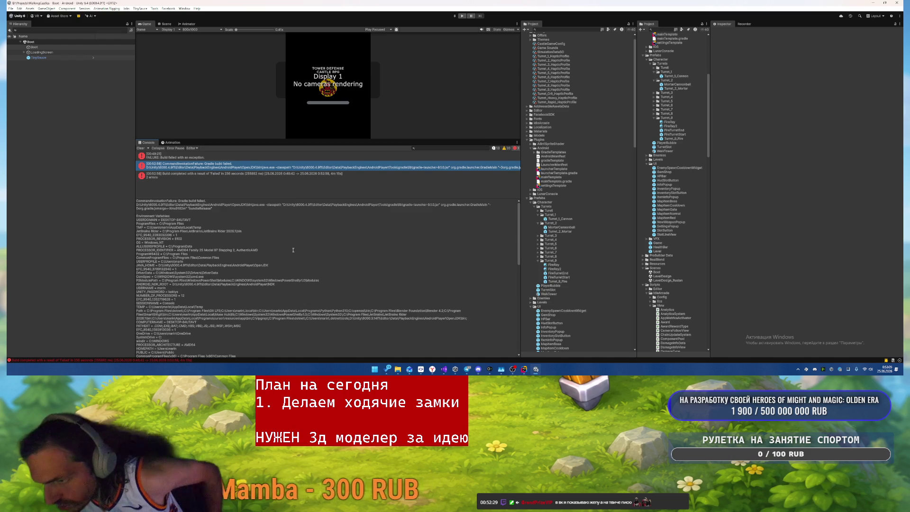
pyautogui.click(203, 156)
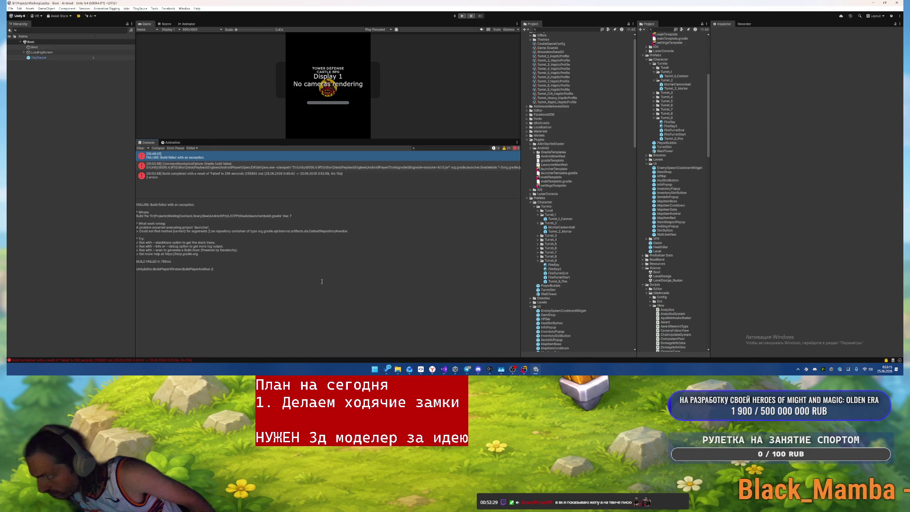
pyautogui.click(210, 174)
pyautogui.press('Up')
pyautogui.press('Up')
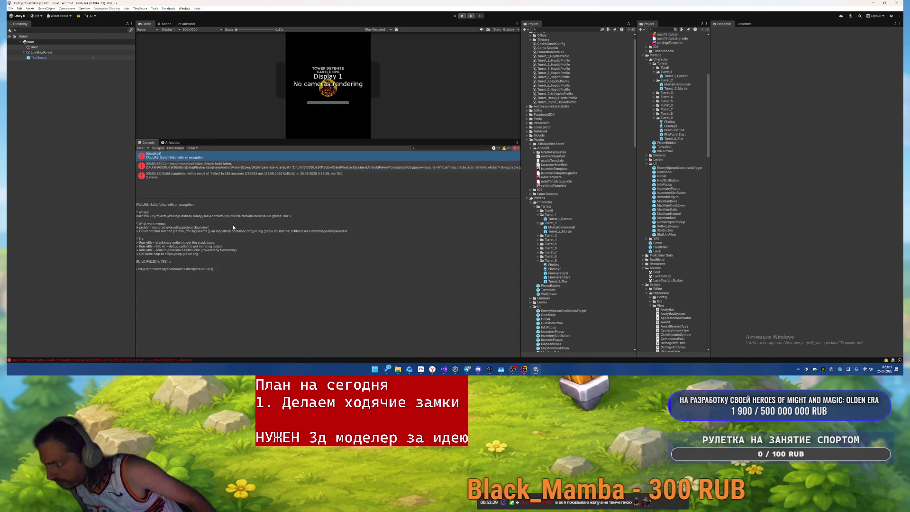
pyautogui.click(314, 259)
pyautogui.hotkey('ctrl', 'a')
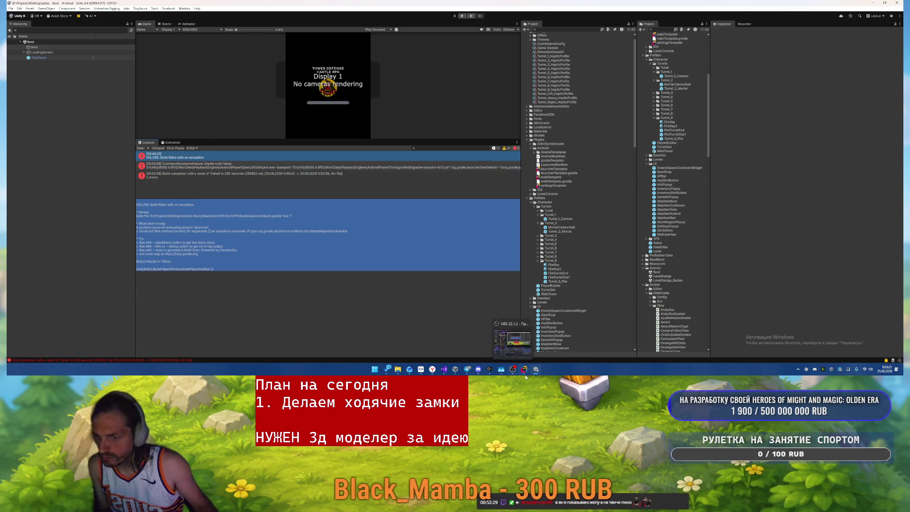
pyautogui.hotkey('alt', 'Tab')
pyautogui.click(866, 14)
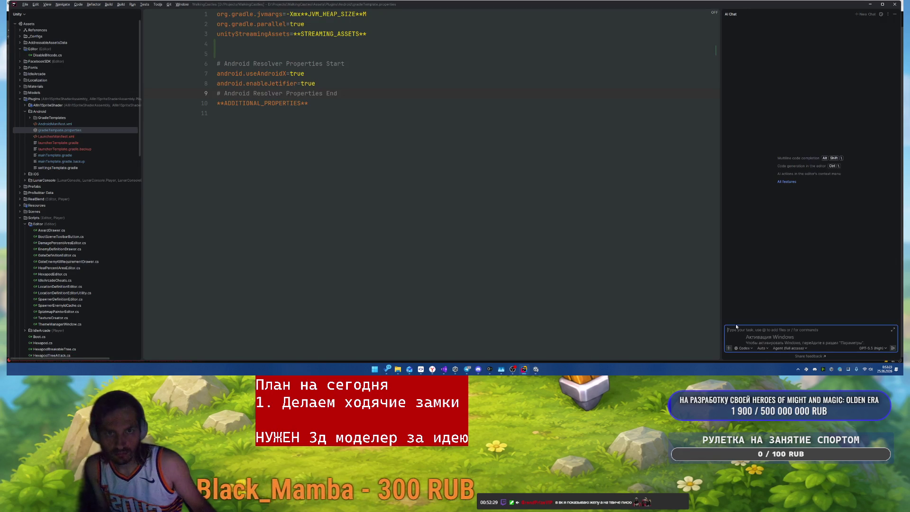
# Step: Send the build-error log to Rider's AI chat with 'почини ошибку', then open launcherTemplate.gradle
pyautogui.write('nr')
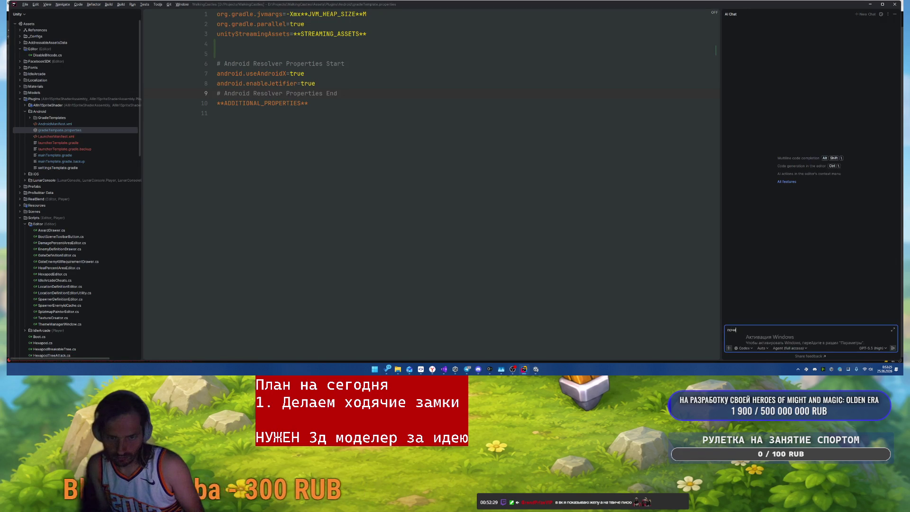
pyautogui.hotkey('ctrl', 'v')
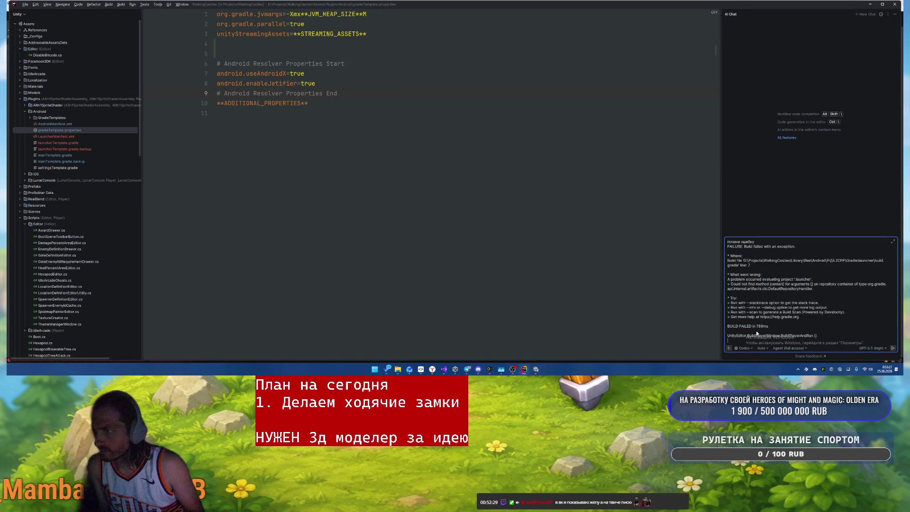
pyautogui.press('Return')
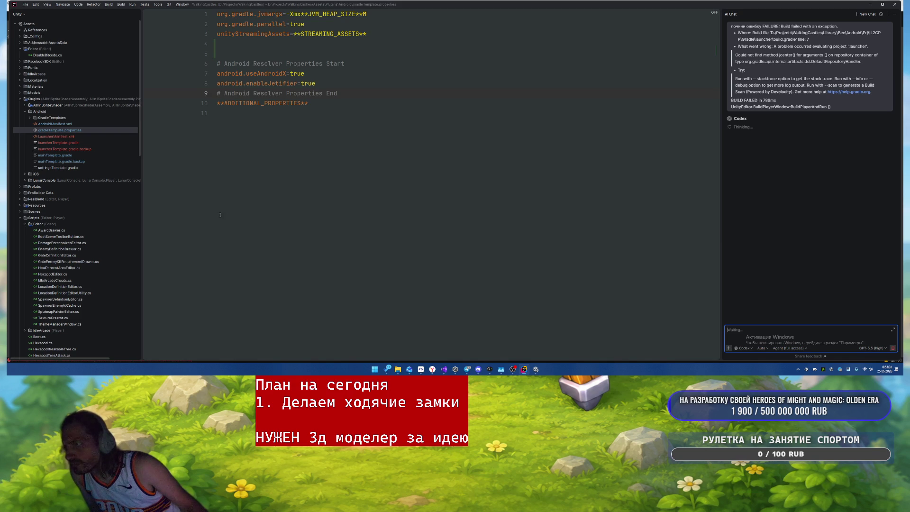
pyautogui.doubleClick(58, 143)
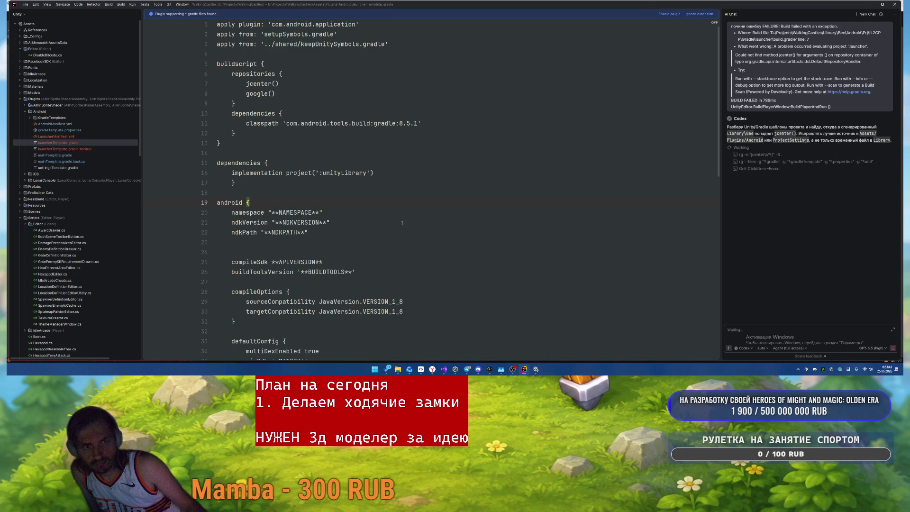
# Step: Review launcherTemplate.gradle while the AI swaps jcenter() for mavenCentral(), then return to Unity
pyautogui.scroll(-10, 402, 223)
pyautogui.scroll(-2, 420, 232)
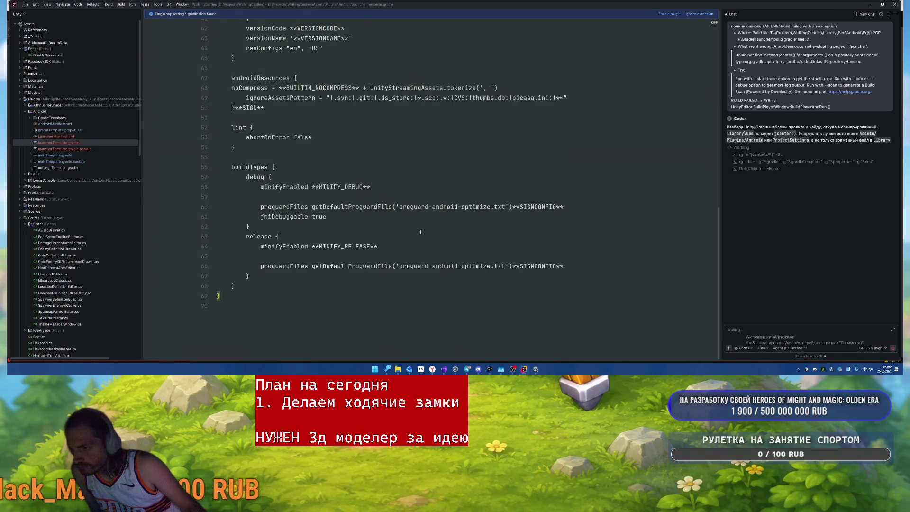
pyautogui.scroll(5, 420, 231)
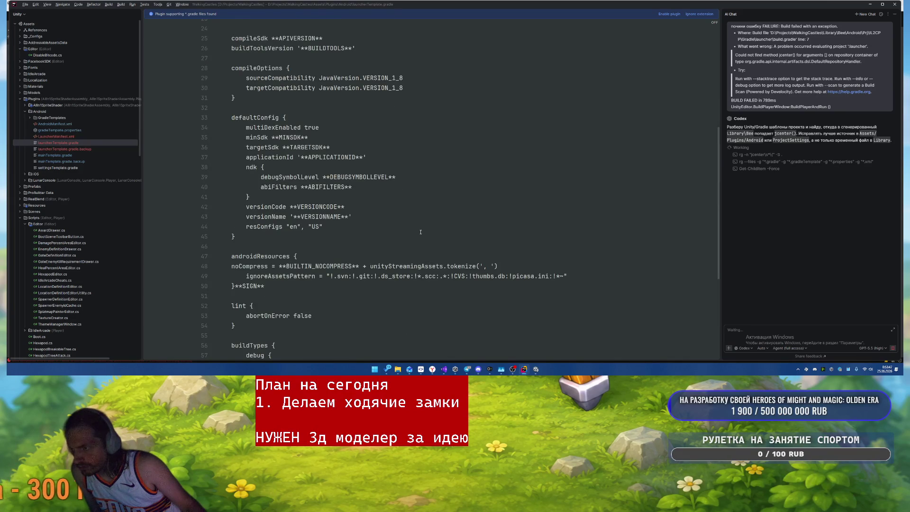
pyautogui.scroll(5, 420, 232)
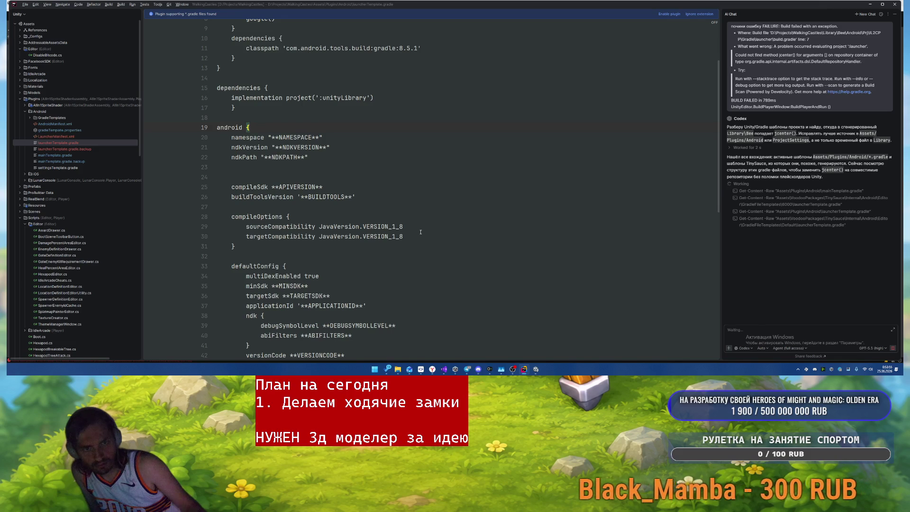
pyautogui.scroll(1, 420, 232)
pyautogui.scroll(2, 420, 231)
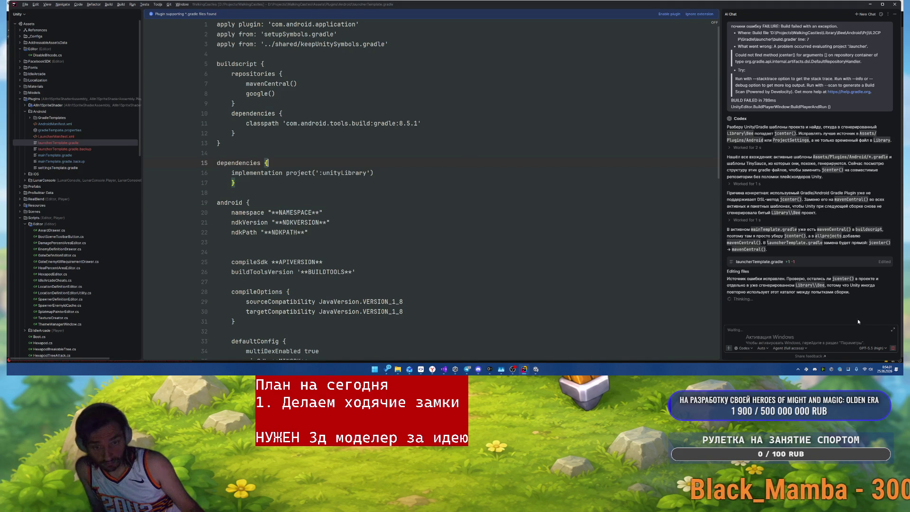
pyautogui.hotkey('alt', 'Tab')
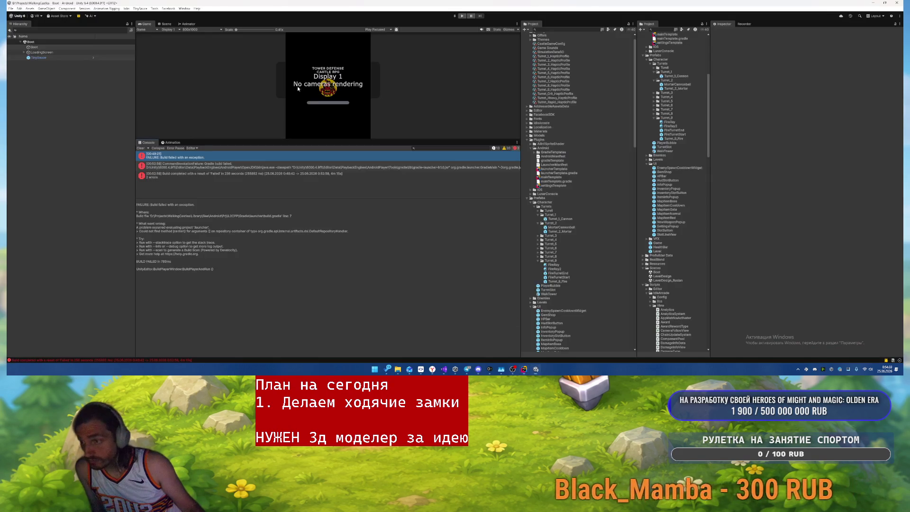
# Step: Rerun the Android Build And Run, accept the mainTemplate.gradle update, and switch to the book page
pyautogui.click(11, 8)
pyautogui.click(26, 80)
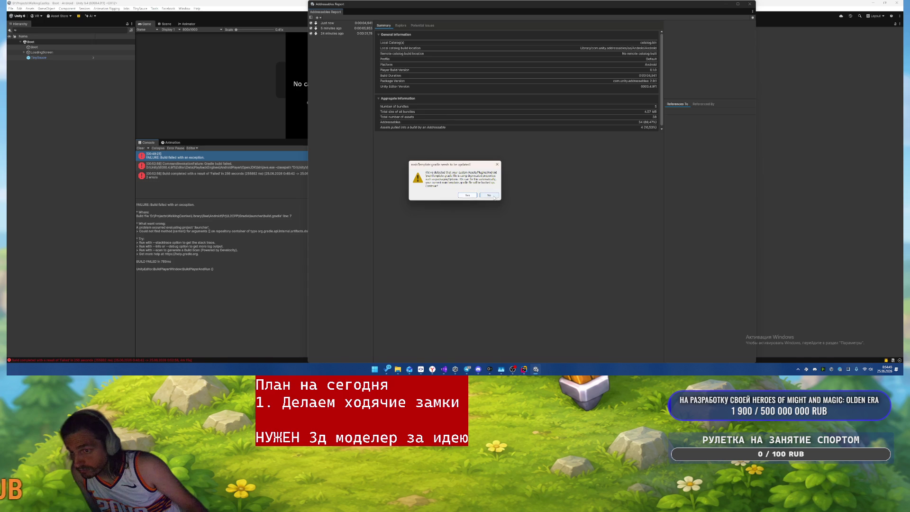
pyautogui.click(462, 195)
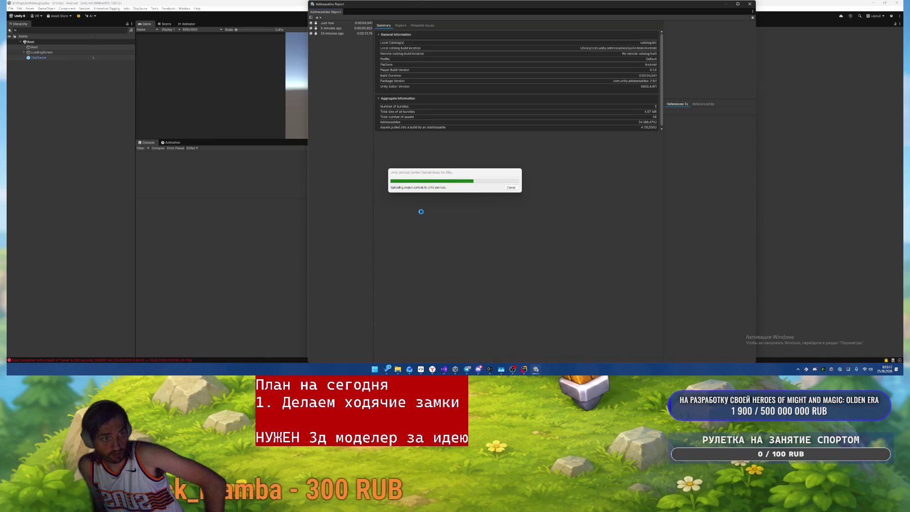
pyautogui.click(432, 369)
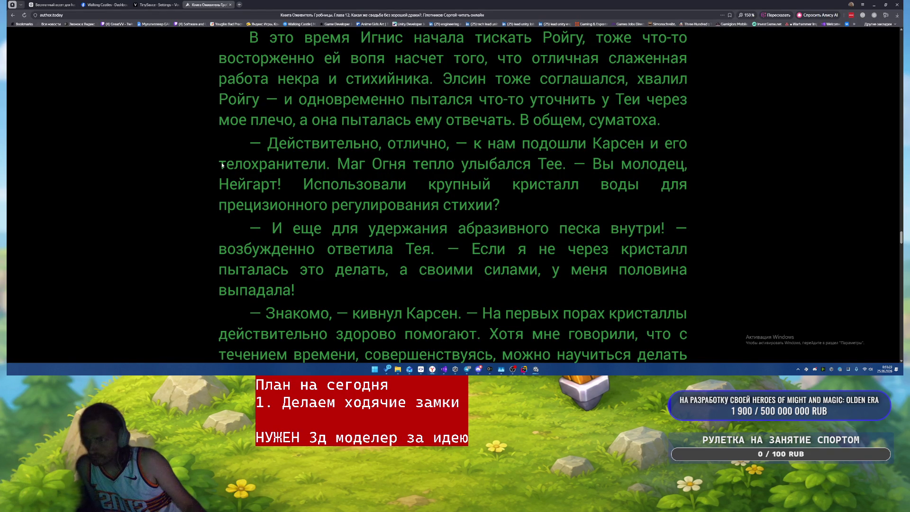
pyautogui.scroll(-1, 188, 208)
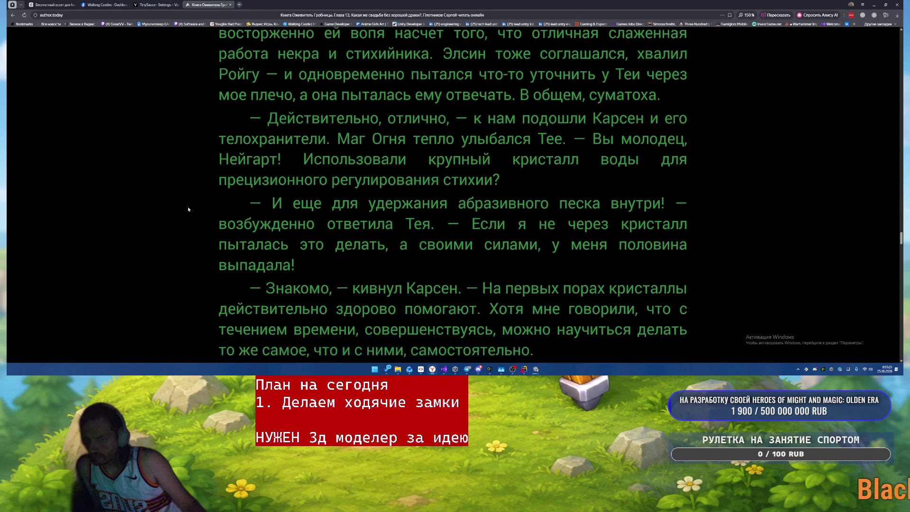
pyautogui.scroll(-2, 188, 209)
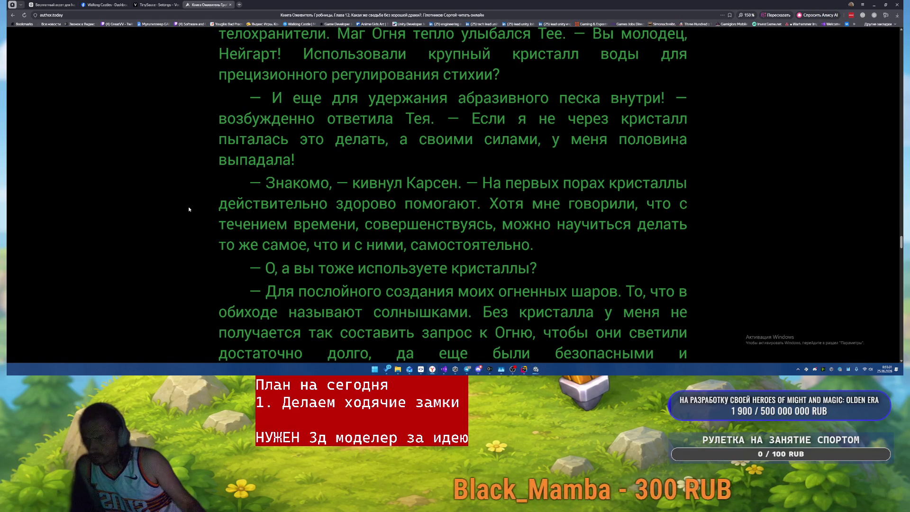
pyautogui.scroll(-1, 189, 209)
pyautogui.scroll(-1, 189, 209)
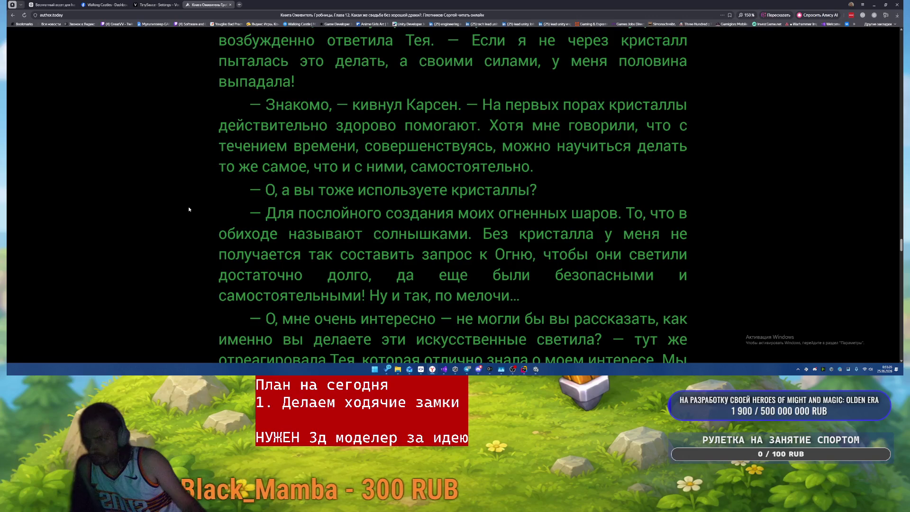
pyautogui.scroll(-1, 188, 209)
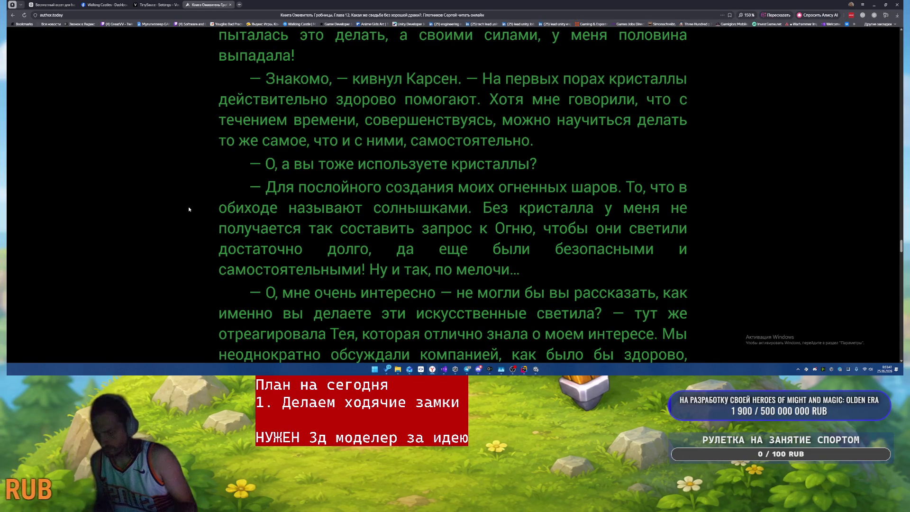
pyautogui.scroll(-3, 209, 168)
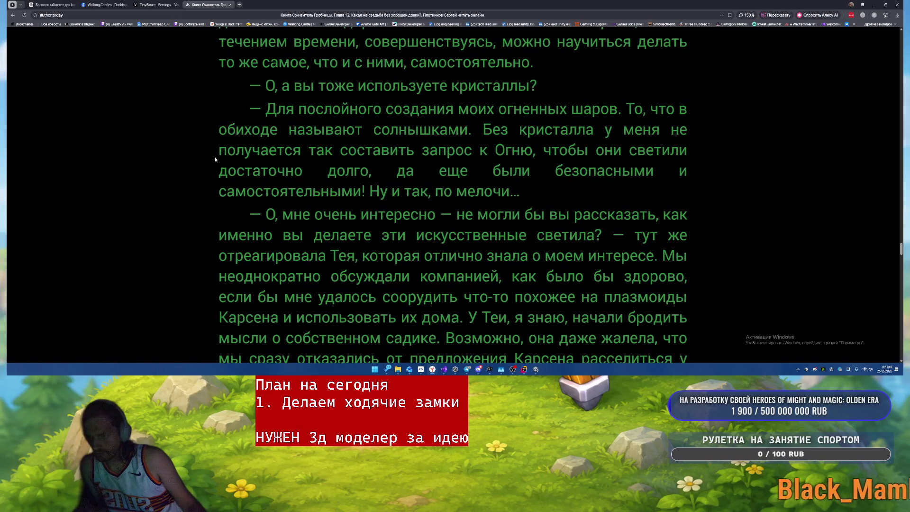
pyautogui.scroll(-1, 215, 160)
pyautogui.scroll(-1, 215, 159)
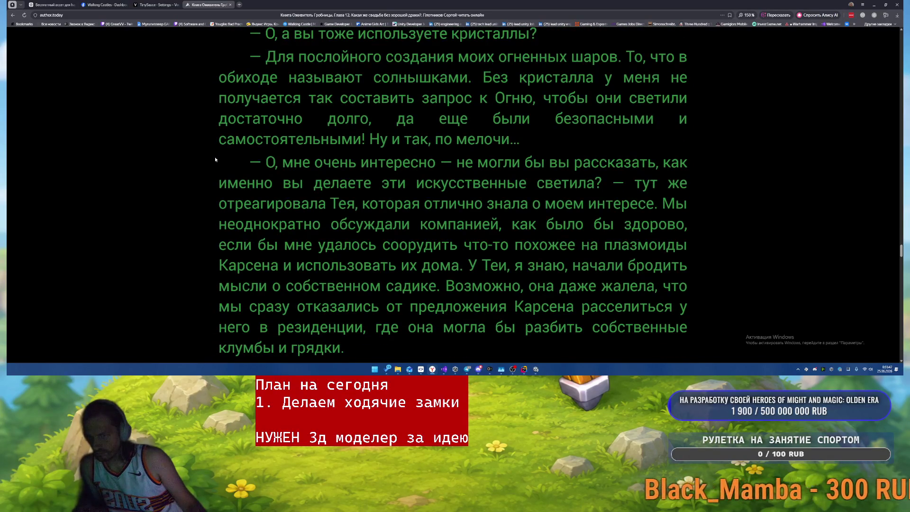
pyautogui.scroll(-1, 215, 160)
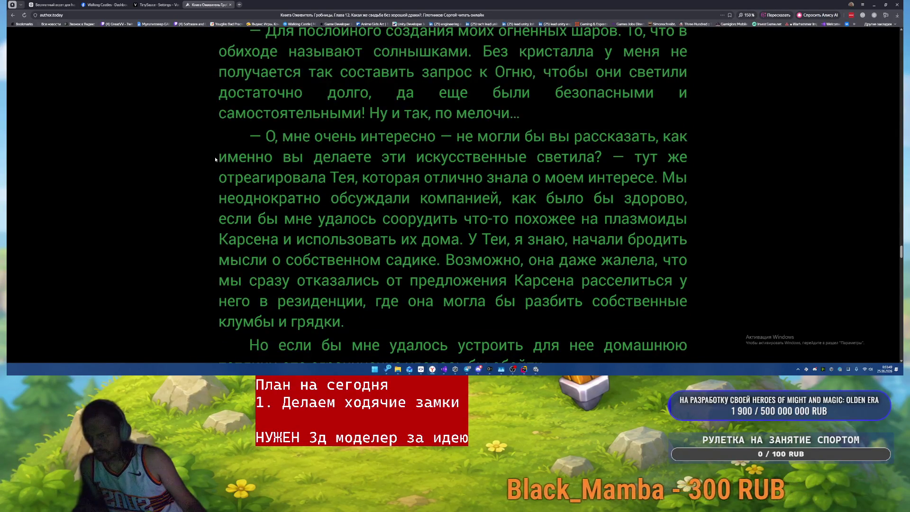
pyautogui.scroll(-1, 215, 160)
pyautogui.scroll(-1, 215, 159)
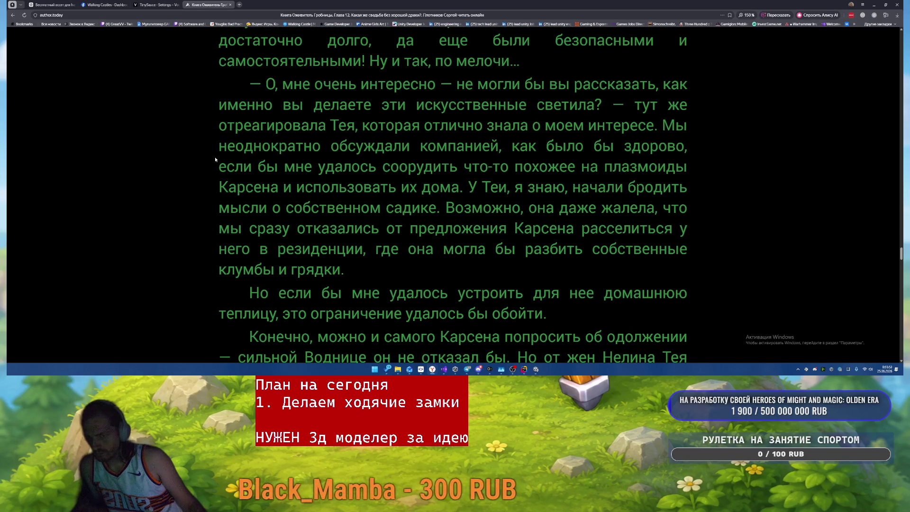
pyautogui.scroll(-1, 215, 160)
pyautogui.scroll(-3, 215, 160)
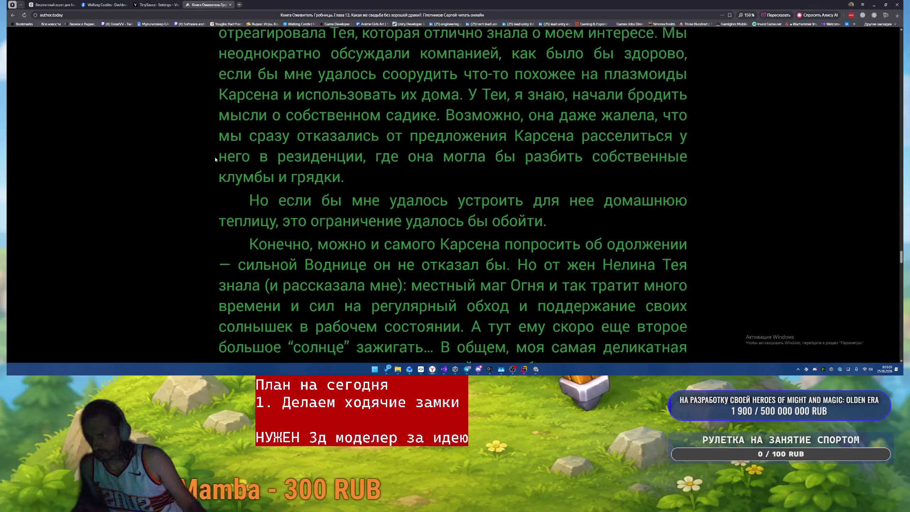
pyautogui.scroll(-2, 215, 160)
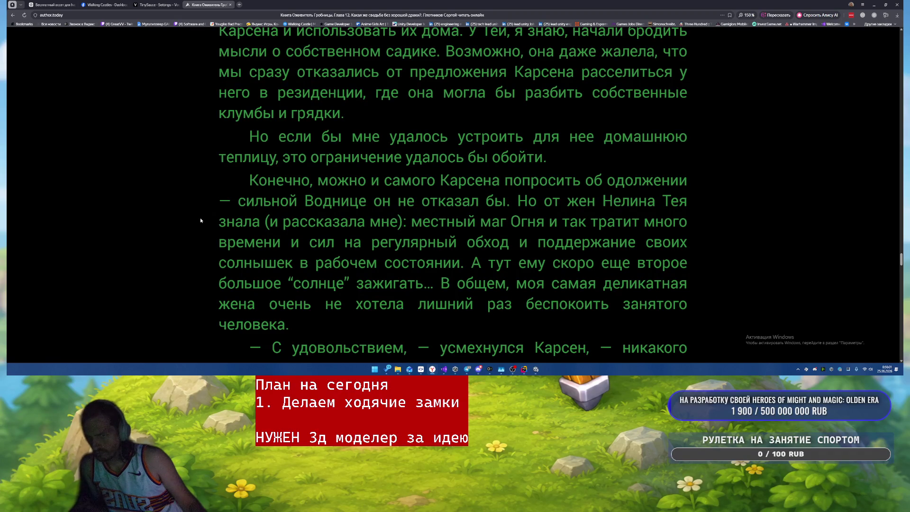
pyautogui.scroll(-1, 199, 221)
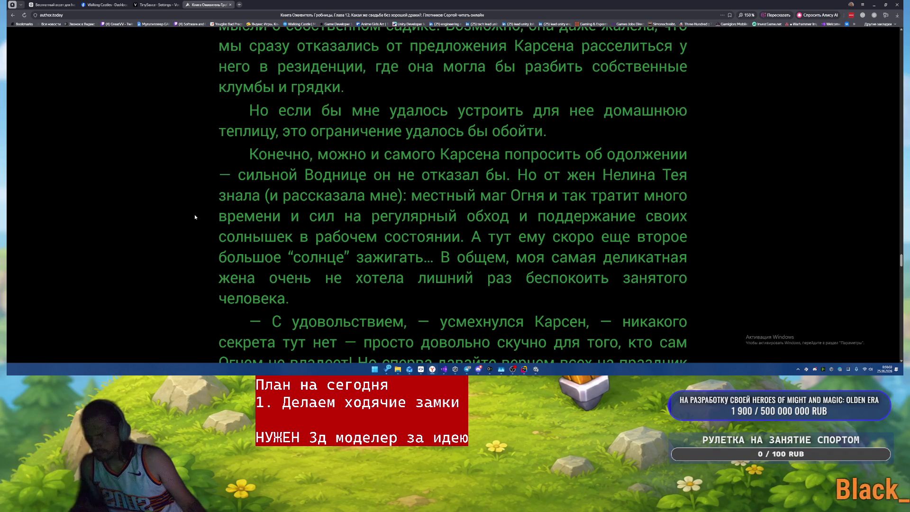
pyautogui.scroll(-2, 194, 215)
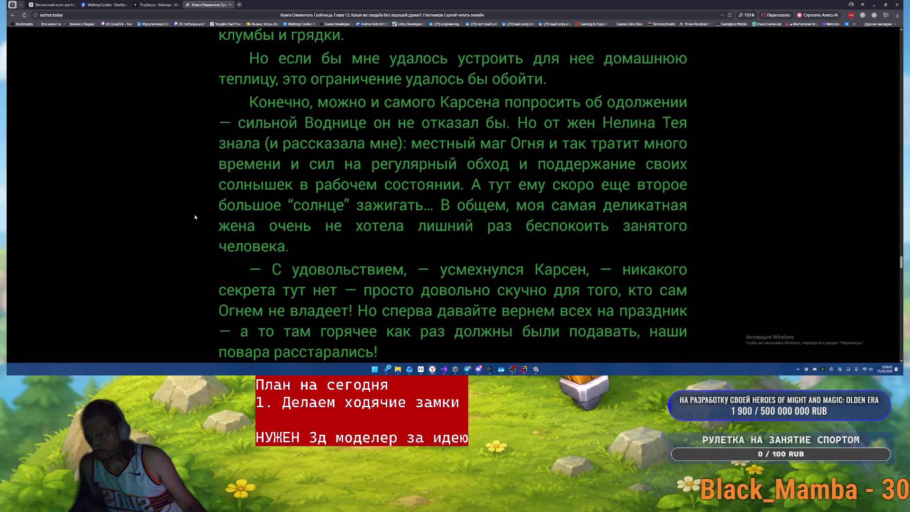
pyautogui.scroll(-1, 195, 216)
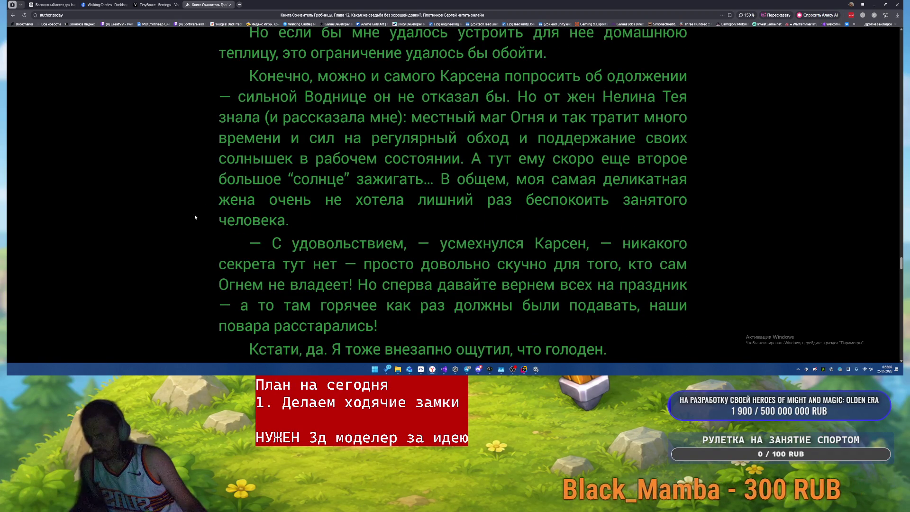
pyautogui.scroll(-2, 194, 217)
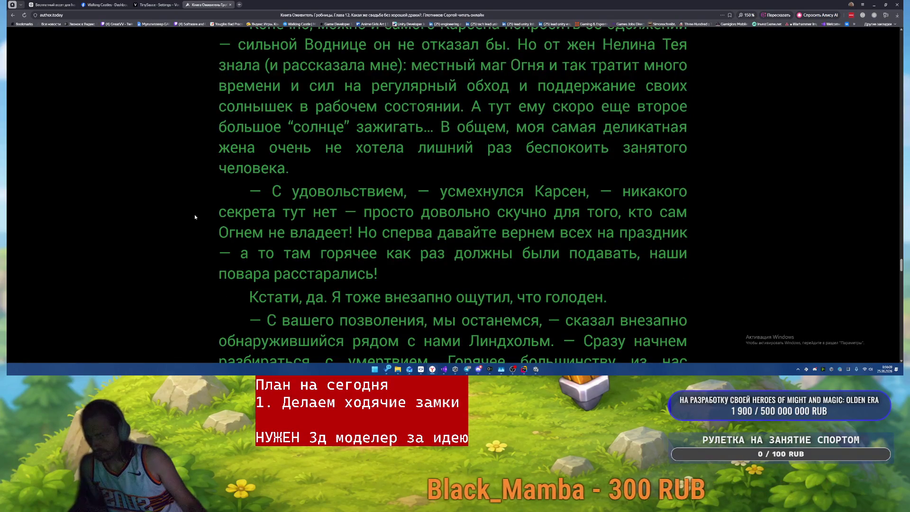
pyautogui.scroll(-2, 194, 217)
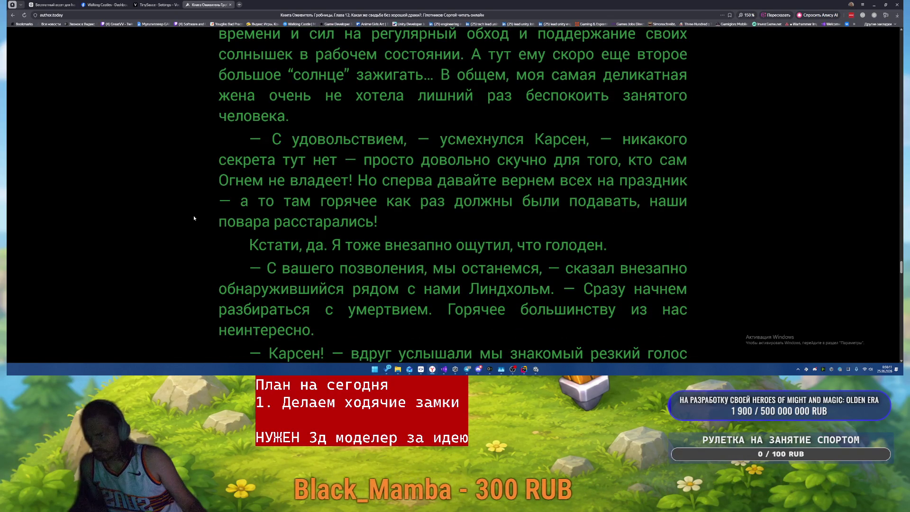
pyautogui.scroll(-1, 193, 218)
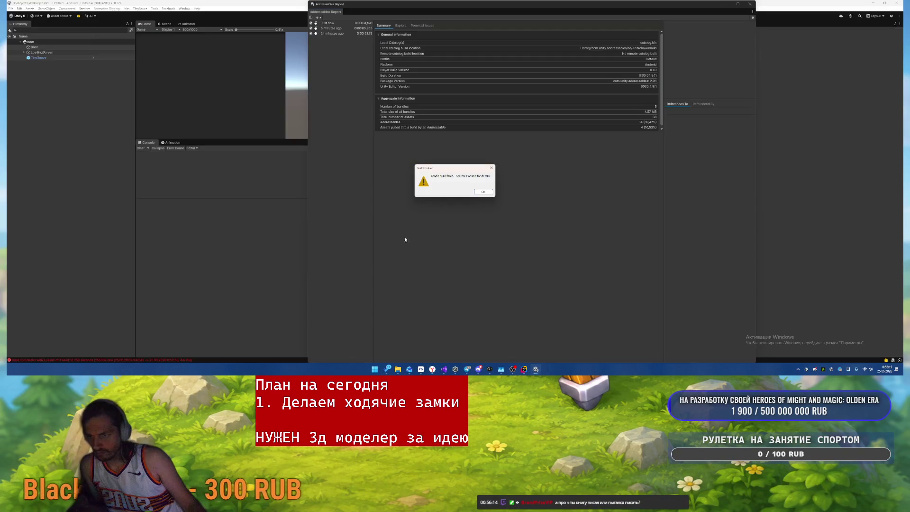
# Step: Dismiss the build failure, close the Addressables Report, inspect the CommandInvocationFailure error, and clear the Console
pyautogui.click(483, 192)
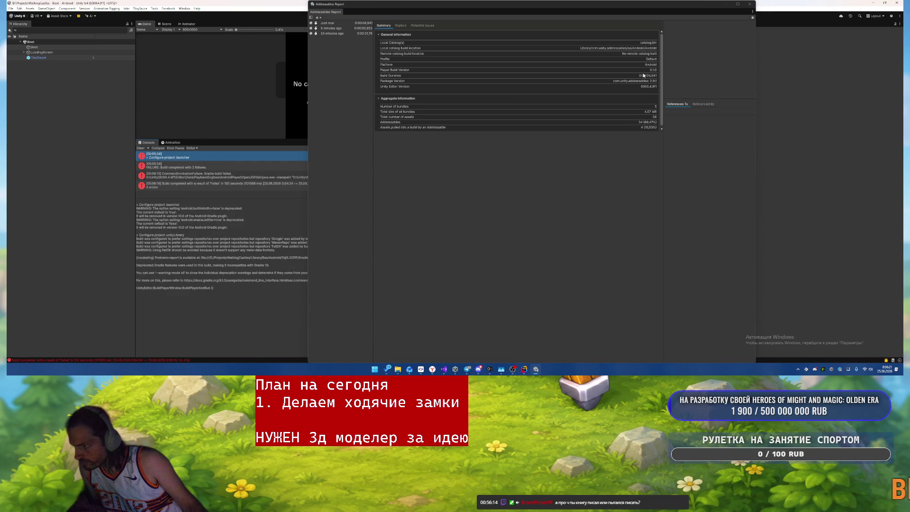
pyautogui.click(749, 4)
pyautogui.click(203, 167)
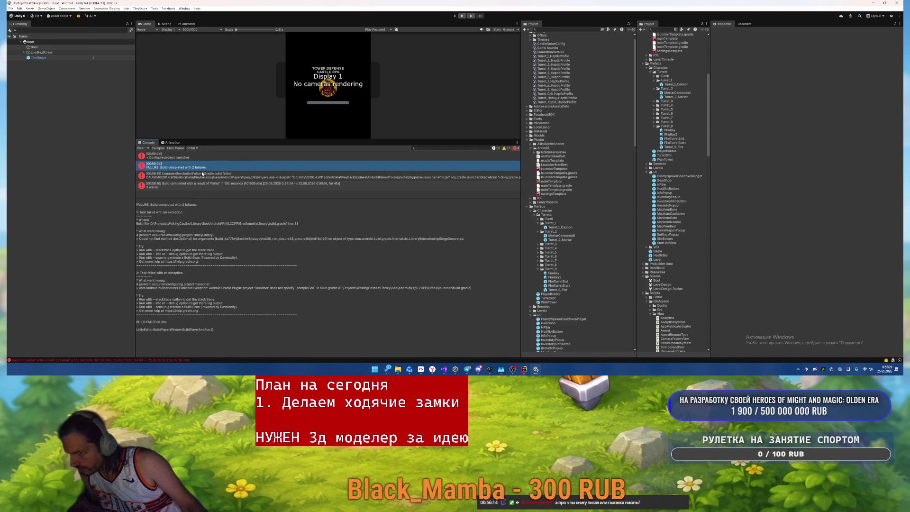
pyautogui.click(197, 176)
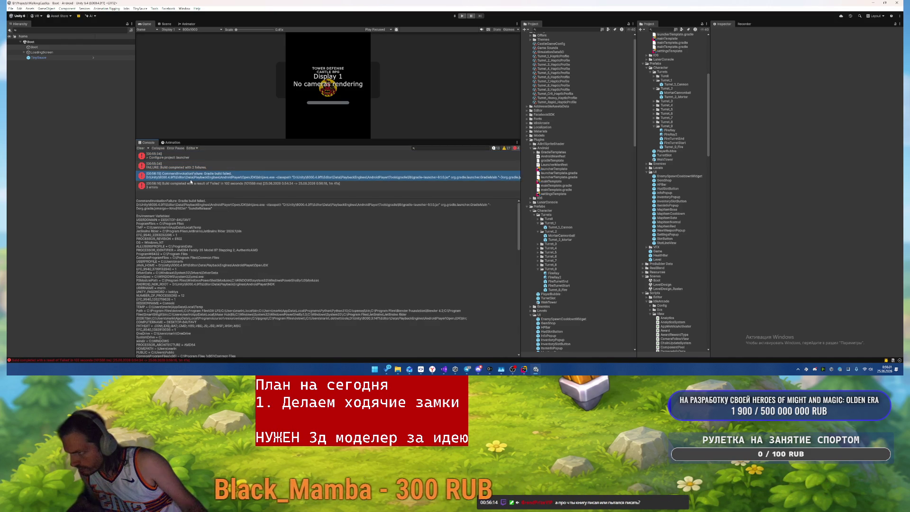
pyautogui.click(140, 148)
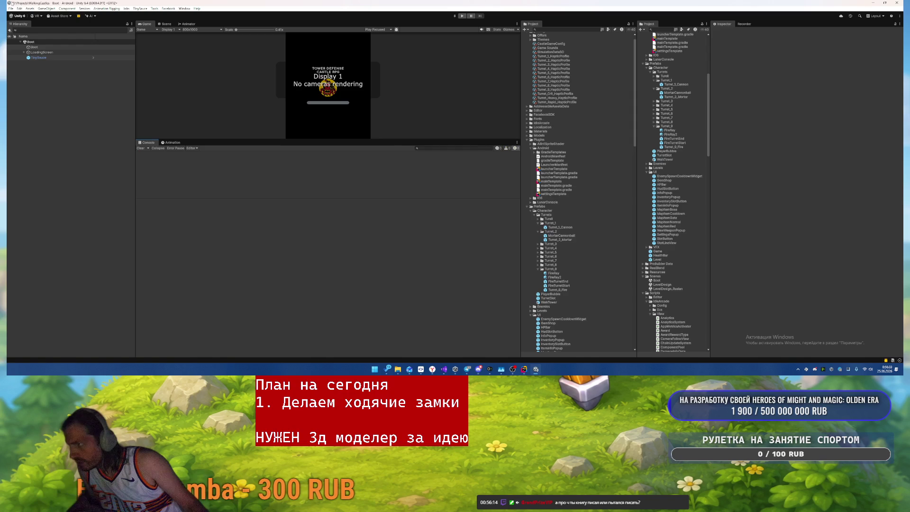
# Step: Rerun the Android Build And Run, accept the mainTemplate.gradle update, and return to the book
pyautogui.click(12, 8)
pyautogui.click(28, 83)
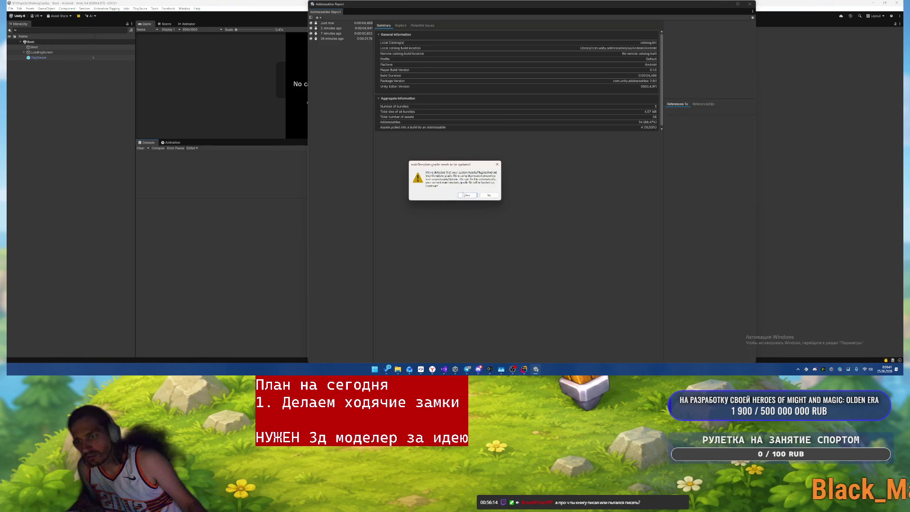
pyautogui.click(466, 195)
pyautogui.click(433, 373)
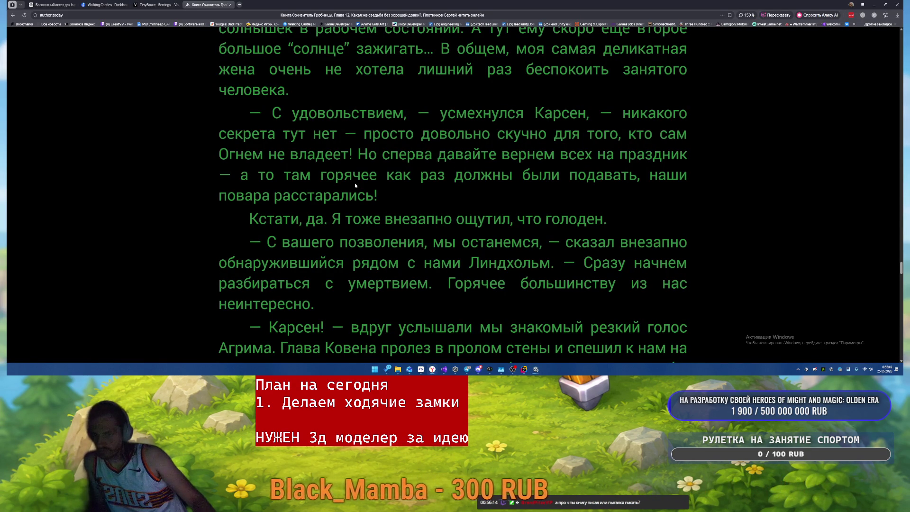
# Step: Read down to the section «Интерлюдия. Тайту Карсен и чужие хорошие идеи», then go back to Unity
pyautogui.scroll(-2, 354, 185)
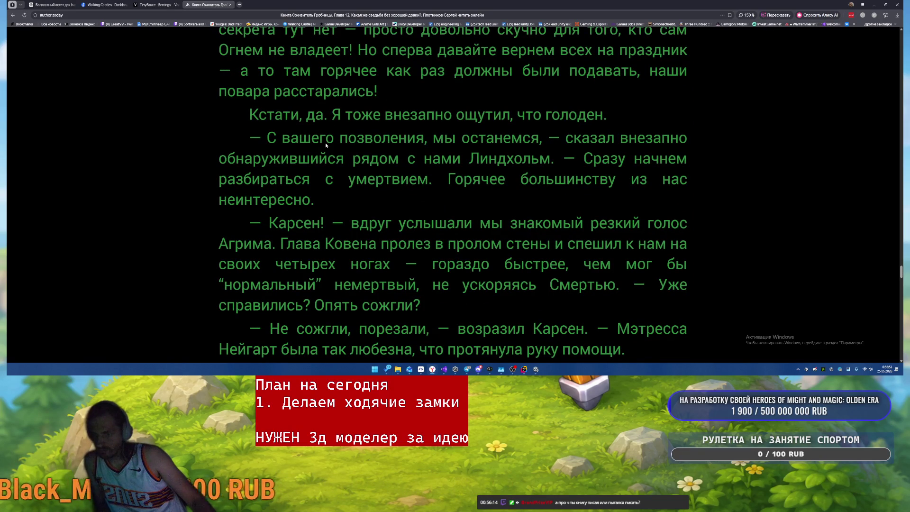
pyautogui.scroll(-2, 325, 143)
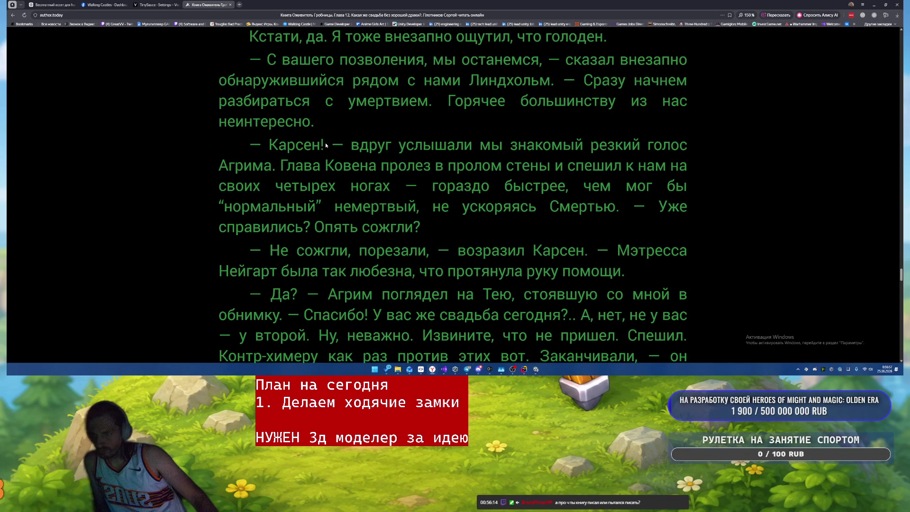
pyautogui.scroll(-1, 326, 145)
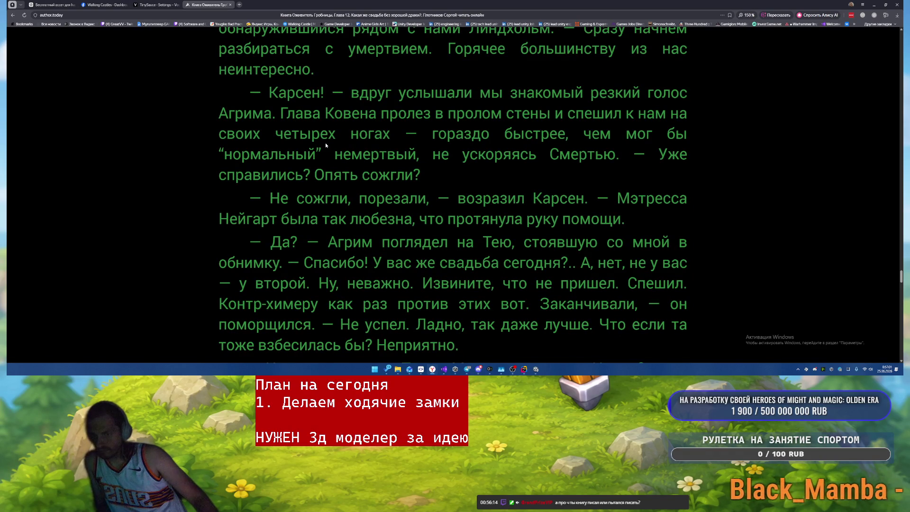
pyautogui.scroll(-1, 325, 145)
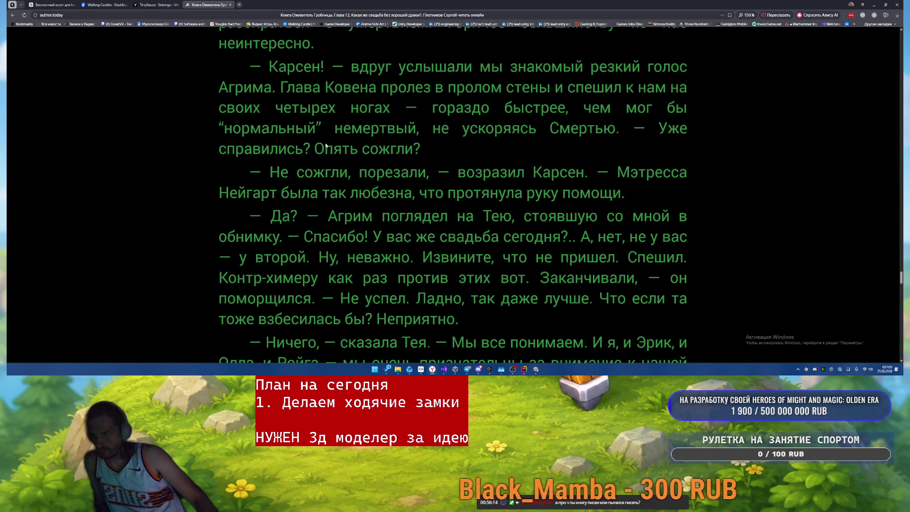
pyautogui.scroll(-1, 326, 145)
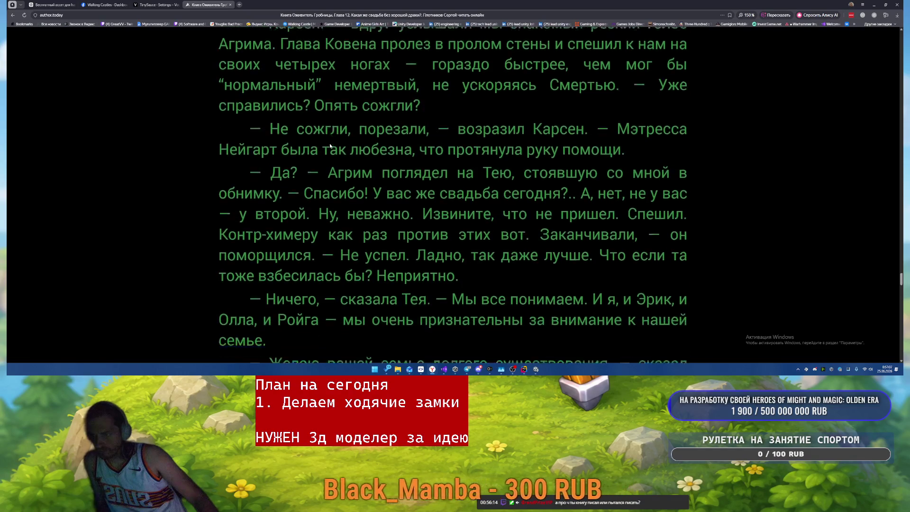
pyautogui.scroll(-1, 330, 145)
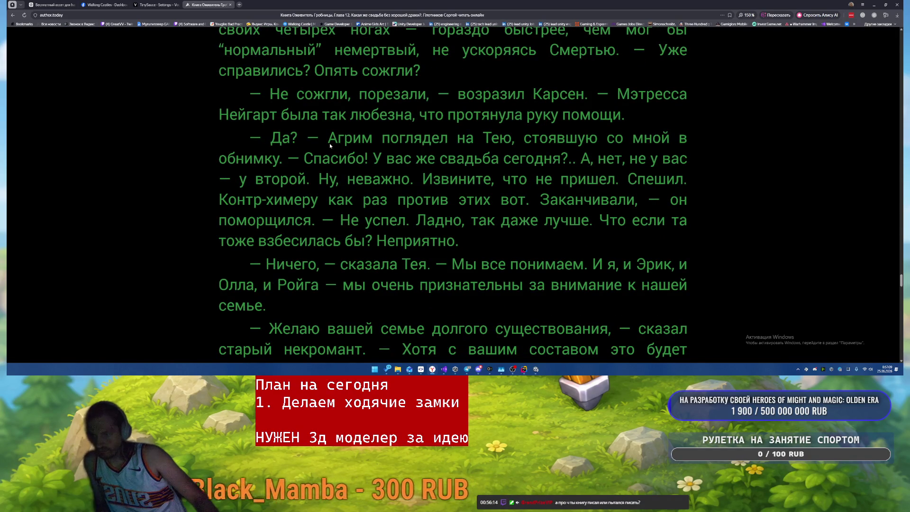
pyautogui.scroll(-1, 329, 145)
pyautogui.scroll(-1, 330, 146)
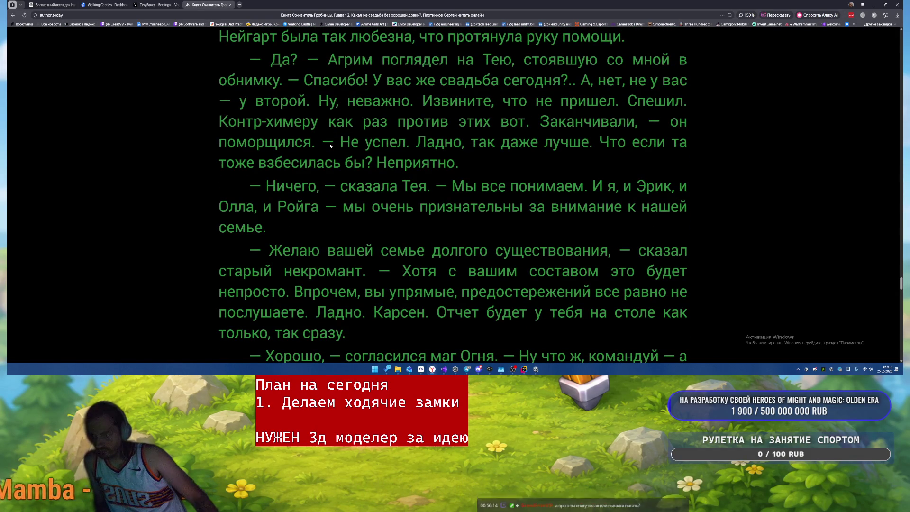
pyautogui.scroll(-1, 330, 145)
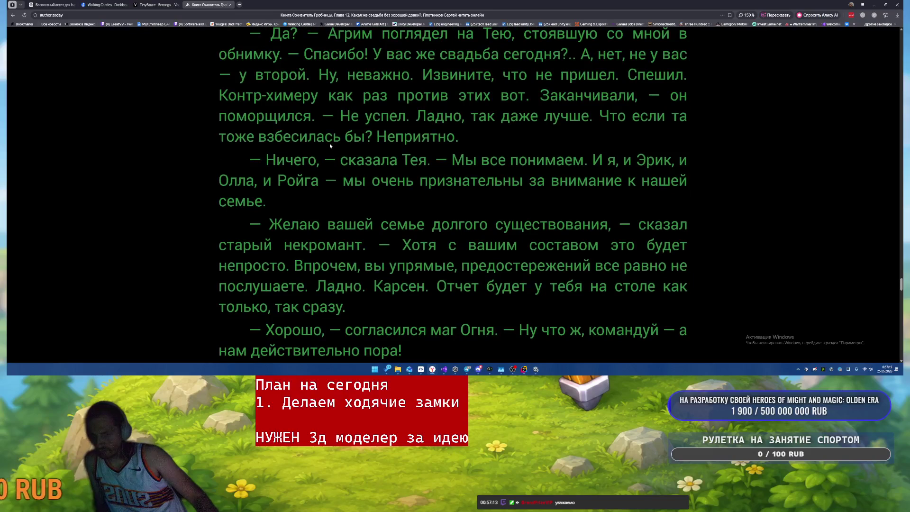
pyautogui.scroll(-3, 330, 146)
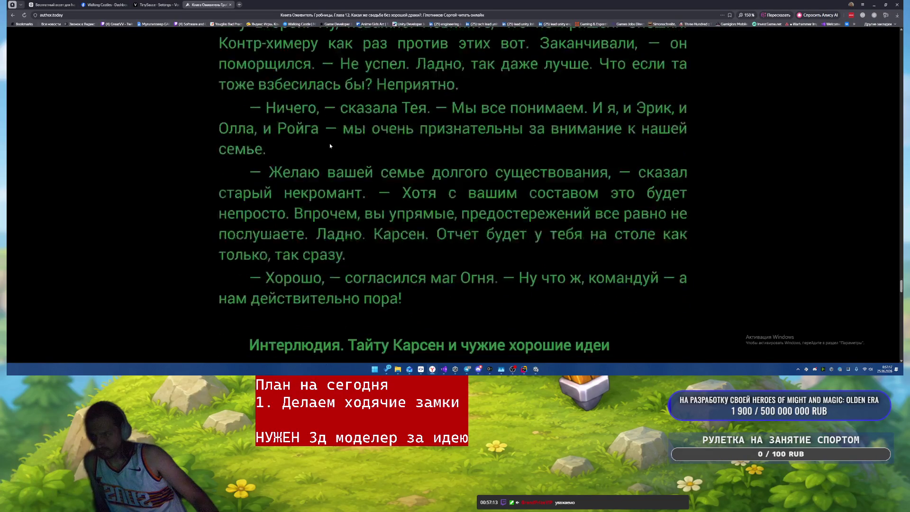
pyautogui.scroll(-1, 329, 145)
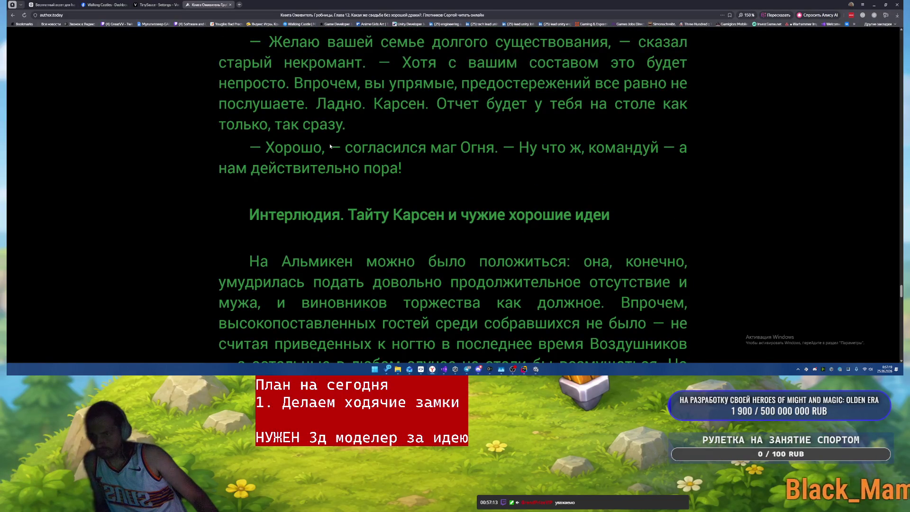
pyautogui.click(537, 374)
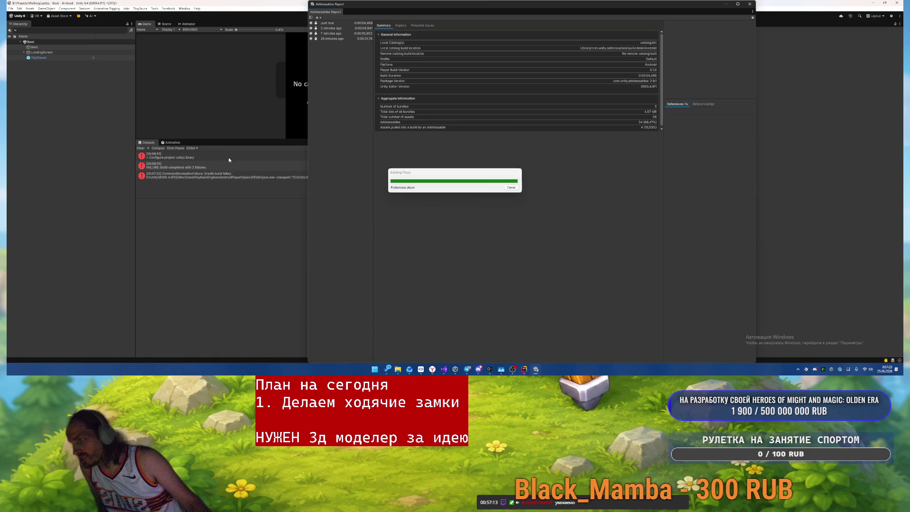
# Step: Copy the Gradle FAILURE log from Unity's Console and close the Addressables Report window
pyautogui.click(230, 175)
pyautogui.click(228, 156)
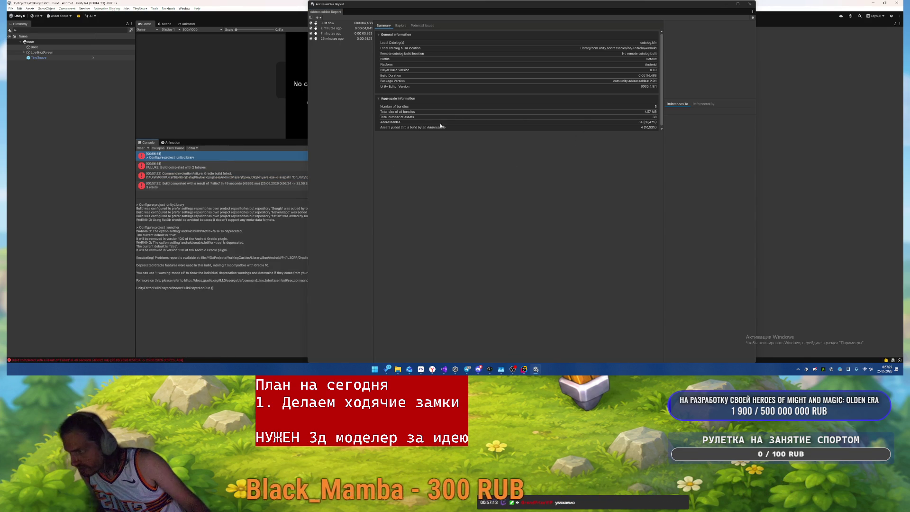
pyautogui.moveTo(445, 9); pyautogui.dragTo(588, 18)
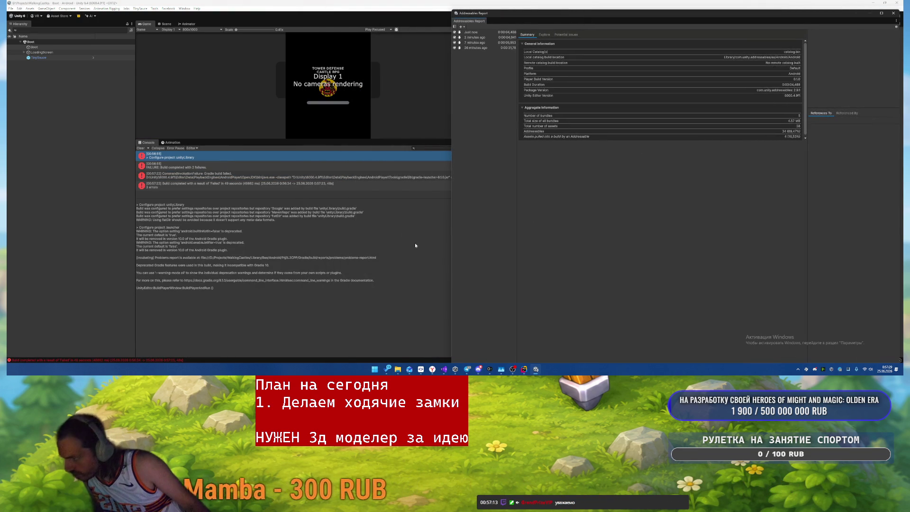
pyautogui.click(218, 166)
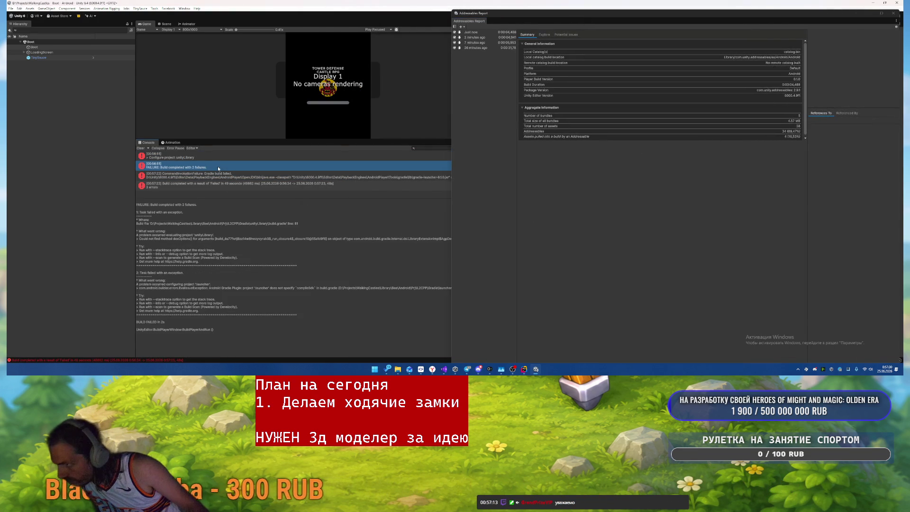
pyautogui.click(283, 256)
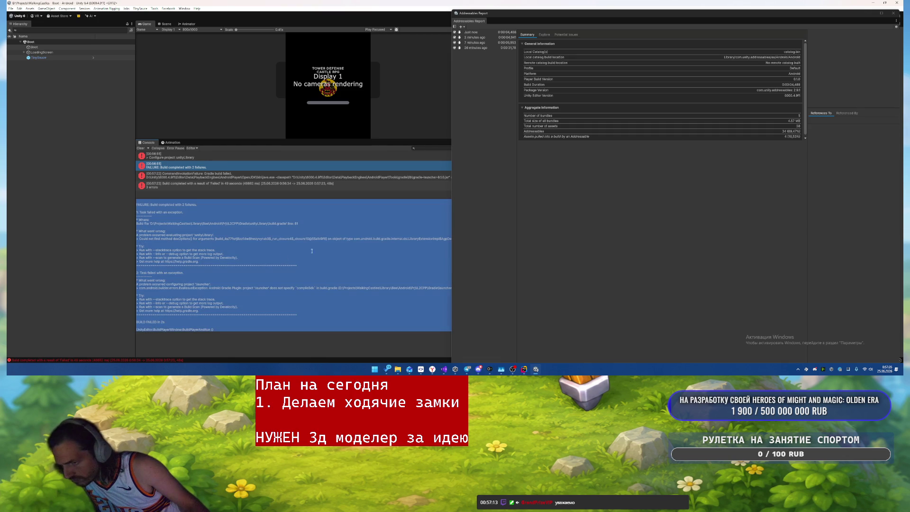
pyautogui.click(891, 16)
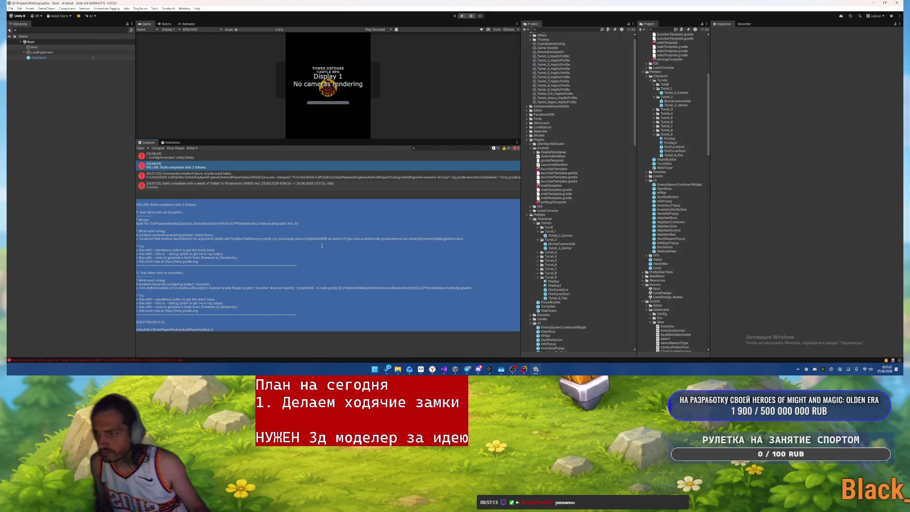
pyautogui.click(524, 368)
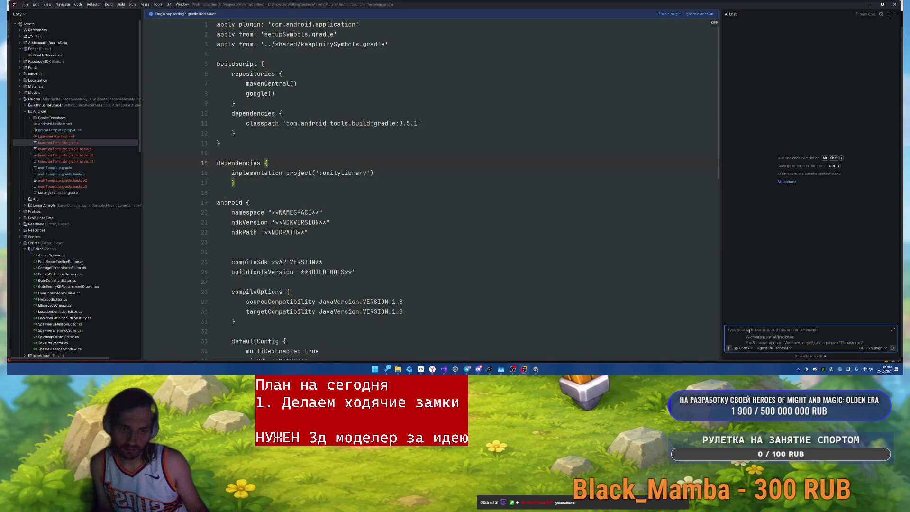
# Step: Send Rider's AI chat a fix request ('почени') with the pasted Gradle failure log
pyautogui.write('почени')
pyautogui.hotkey('ctrl', 'v')
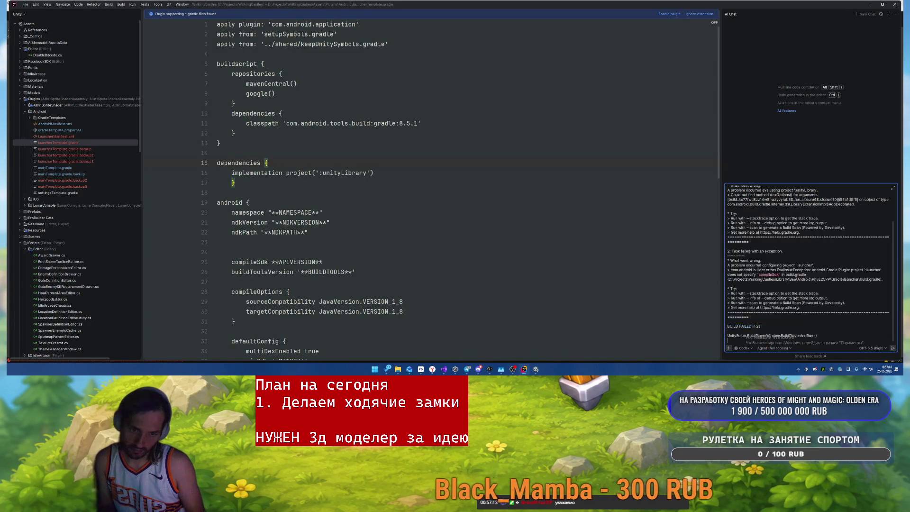
pyautogui.press('Return')
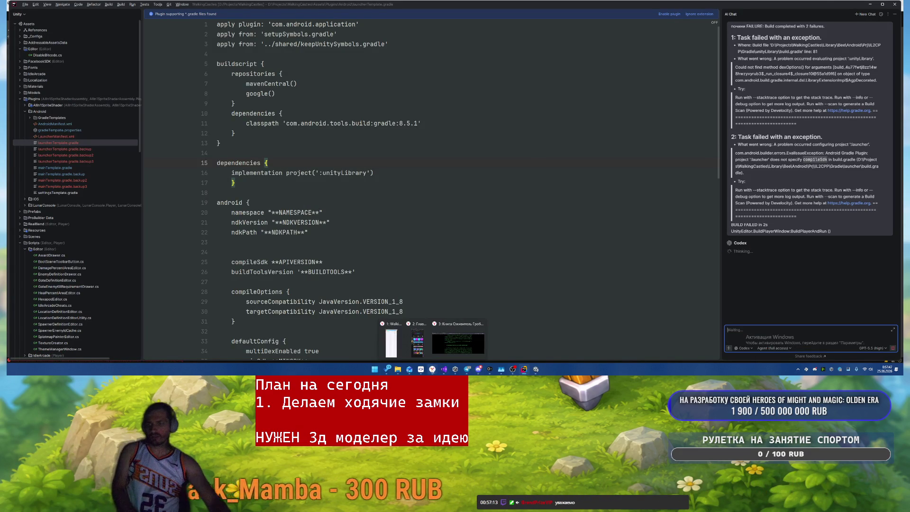
pyautogui.click(474, 354)
pyautogui.scroll(-3, 363, 82)
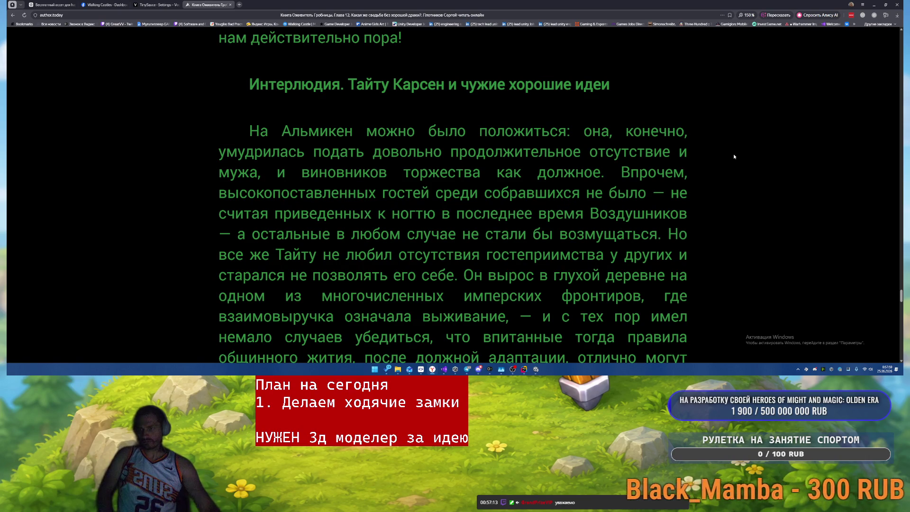
# Step: Read chapter 12 further down to the combat teacher's line '— Ты опять?'
pyautogui.scroll(-1, 733, 155)
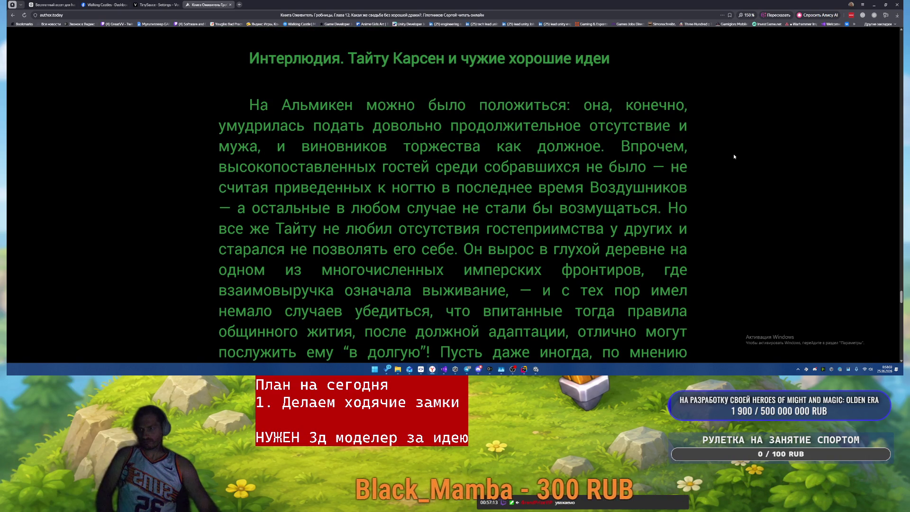
pyautogui.scroll(-1, 734, 155)
pyautogui.scroll(-2, 733, 157)
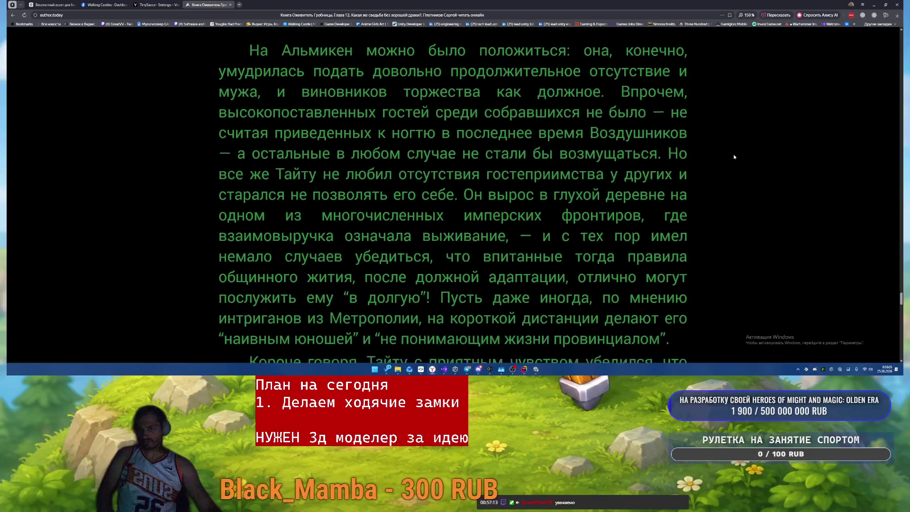
pyautogui.scroll(3, 733, 156)
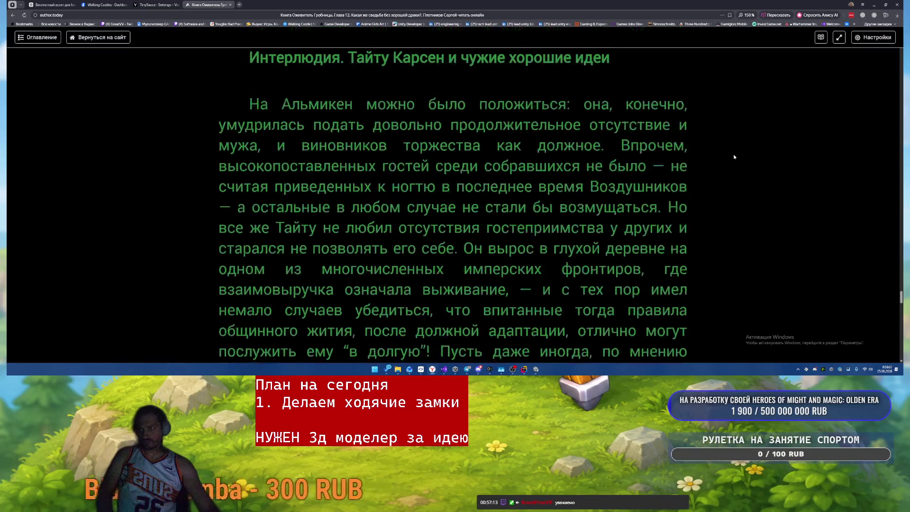
pyautogui.scroll(-2, 731, 155)
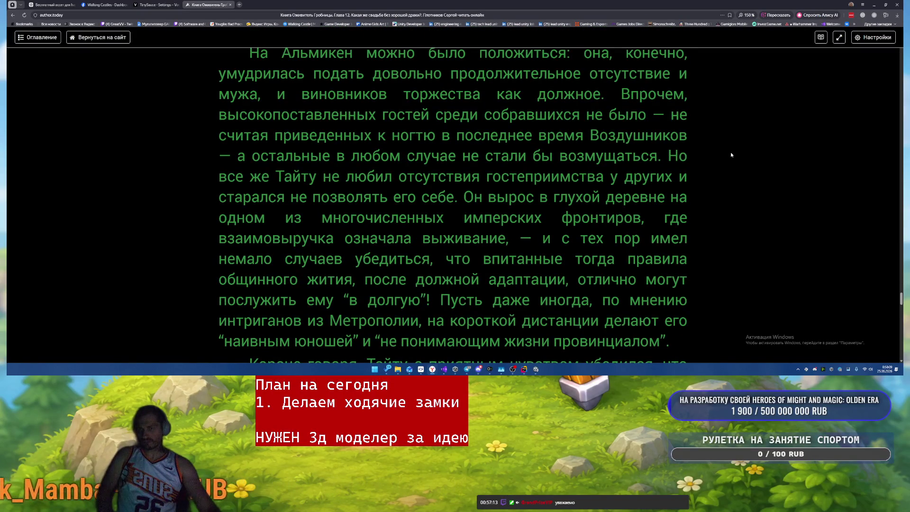
pyautogui.scroll(-1, 729, 154)
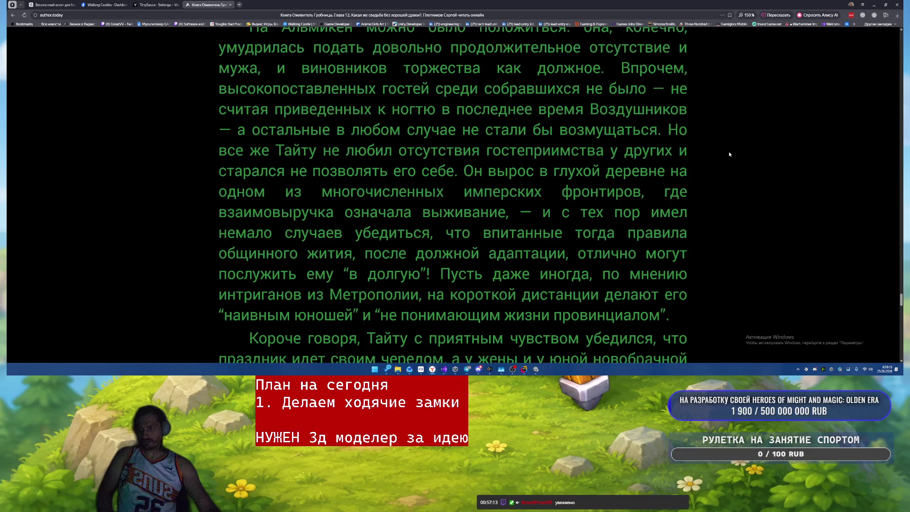
pyautogui.scroll(-1, 729, 154)
pyautogui.scroll(-1, 726, 154)
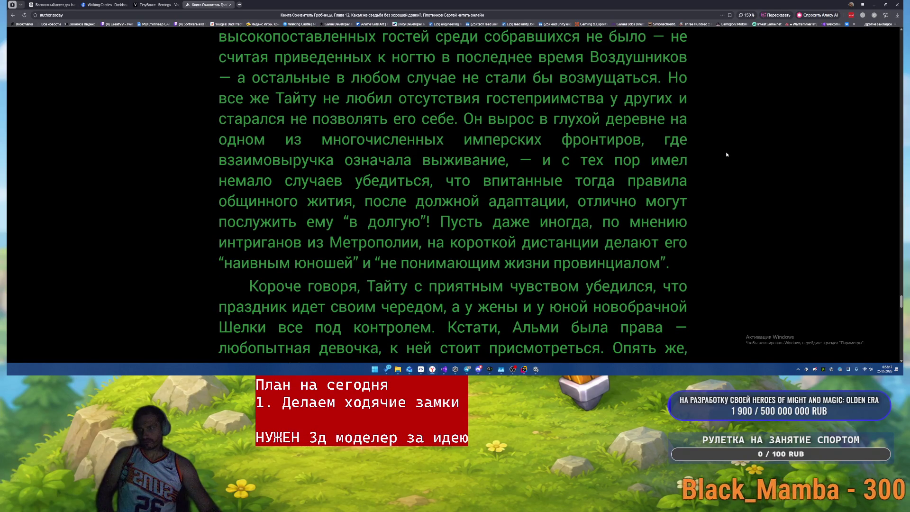
pyautogui.scroll(-5, 727, 150)
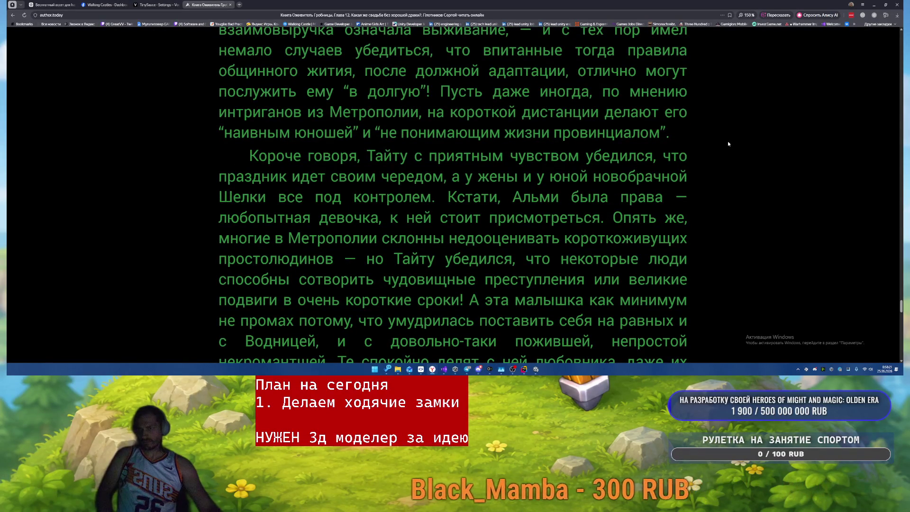
pyautogui.scroll(-1, 727, 142)
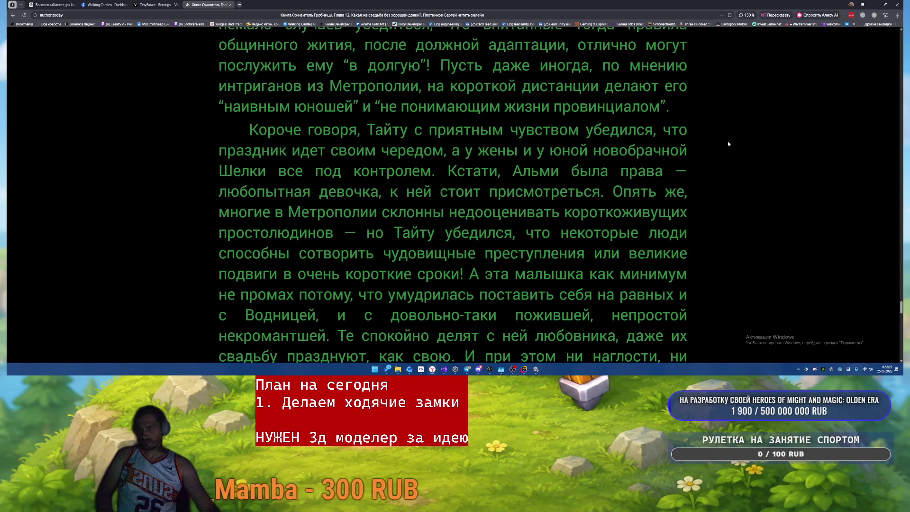
pyautogui.scroll(-1, 727, 142)
pyautogui.scroll(-1, 724, 144)
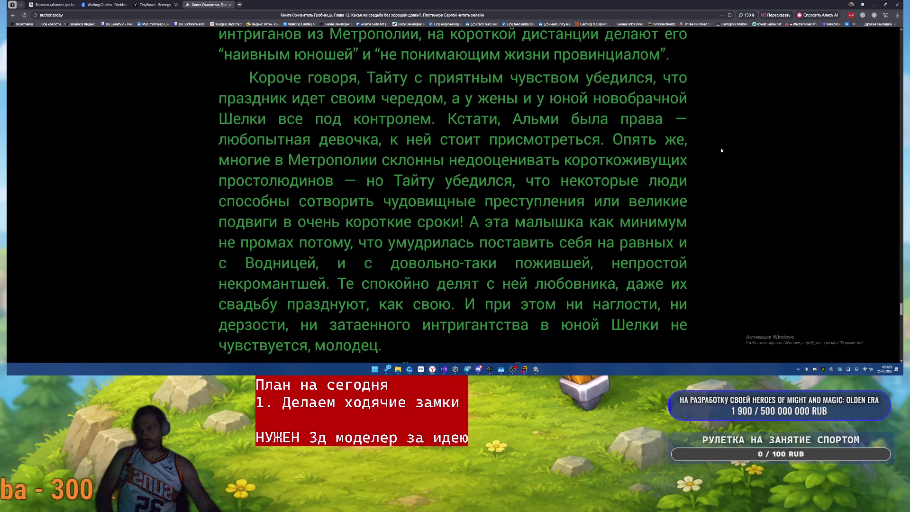
pyautogui.scroll(-1, 721, 150)
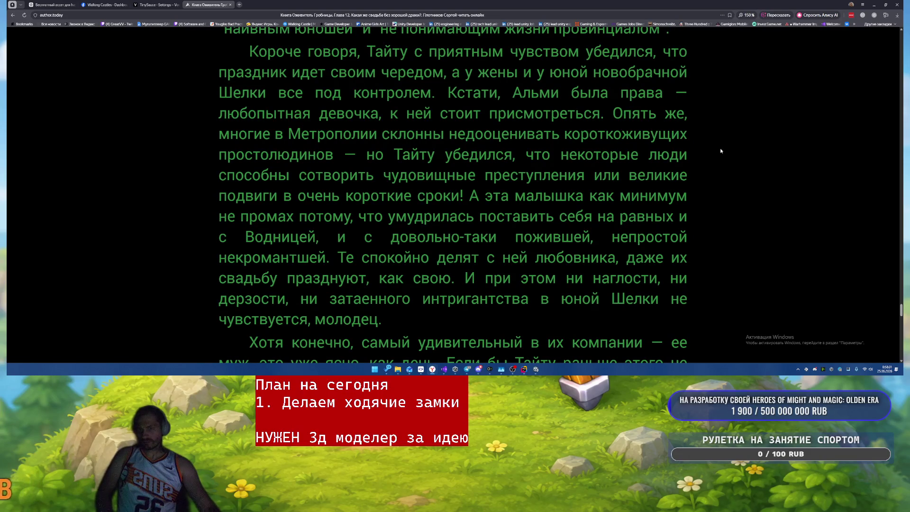
pyautogui.scroll(-1, 720, 151)
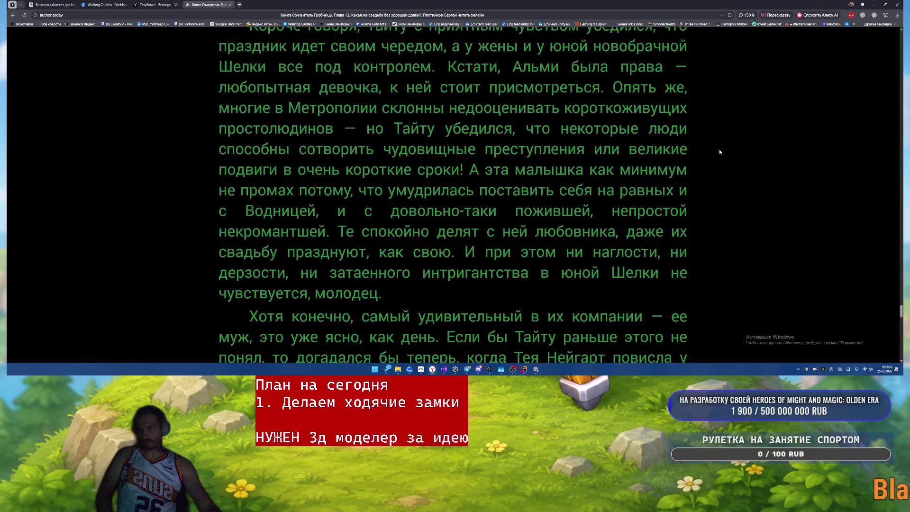
pyautogui.scroll(-1, 717, 153)
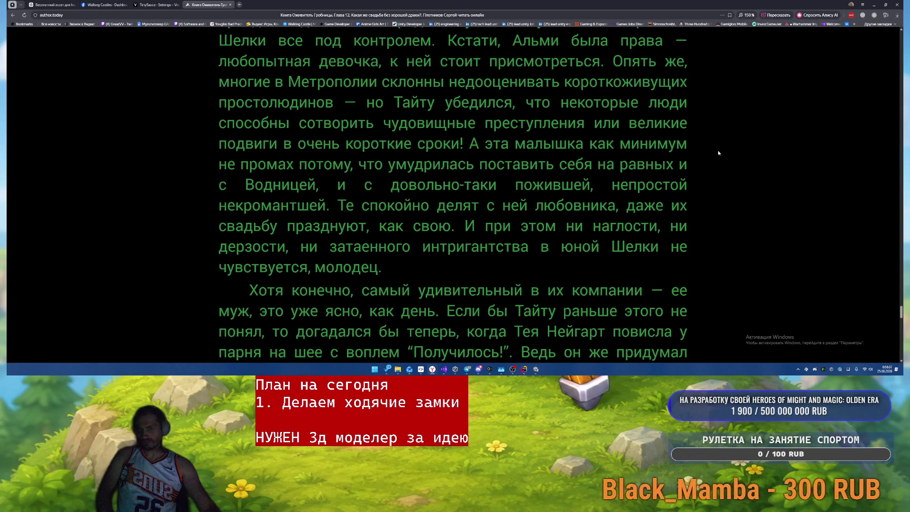
pyautogui.scroll(-1, 709, 160)
pyautogui.scroll(-2, 709, 160)
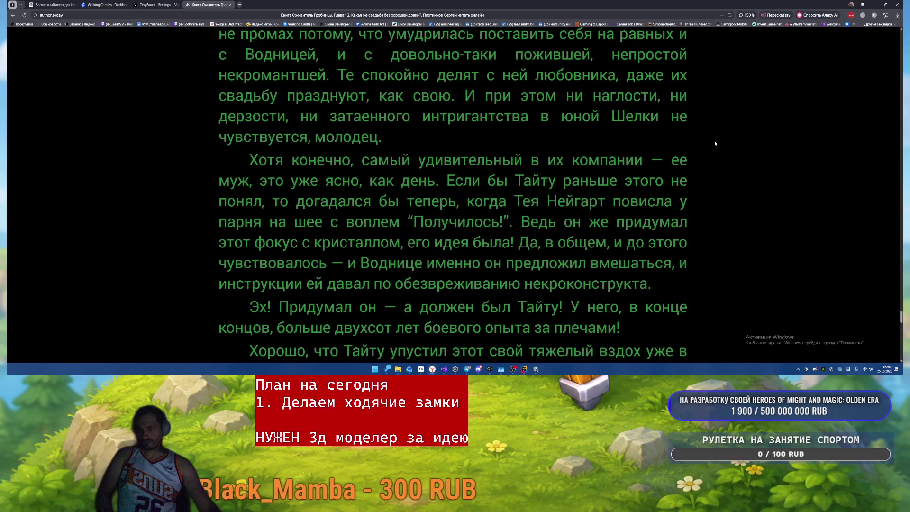
pyautogui.scroll(-1, 715, 143)
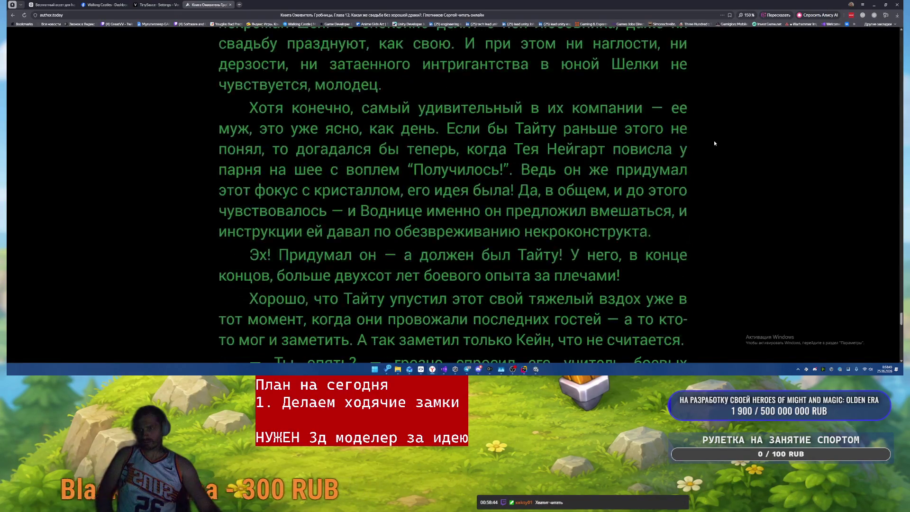
pyautogui.scroll(-1, 714, 143)
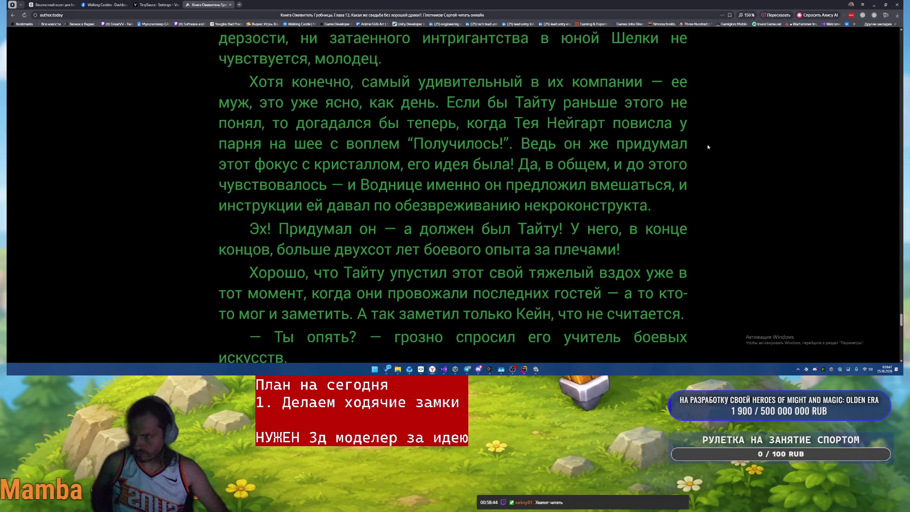
pyautogui.click(536, 370)
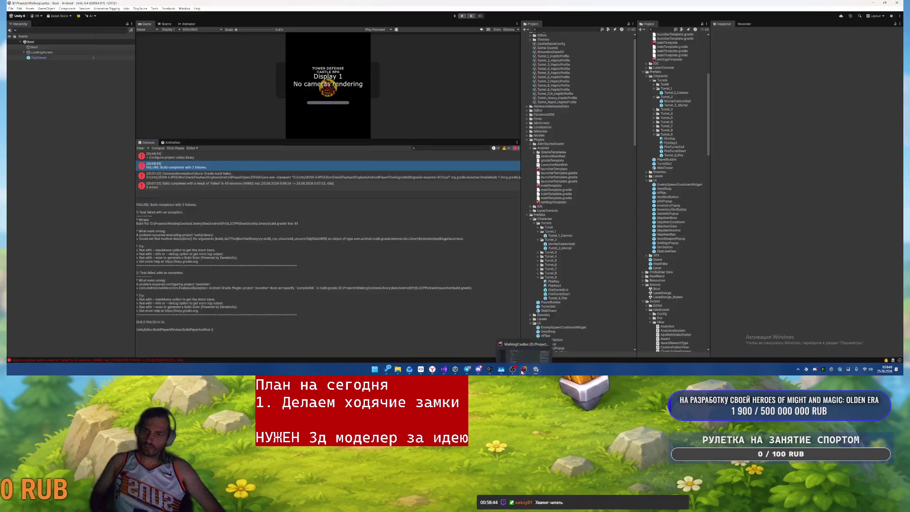
# Step: Check launcherTemplate.gradle and the AI chat's progress in Rider, then return to the novel
pyautogui.click(523, 369)
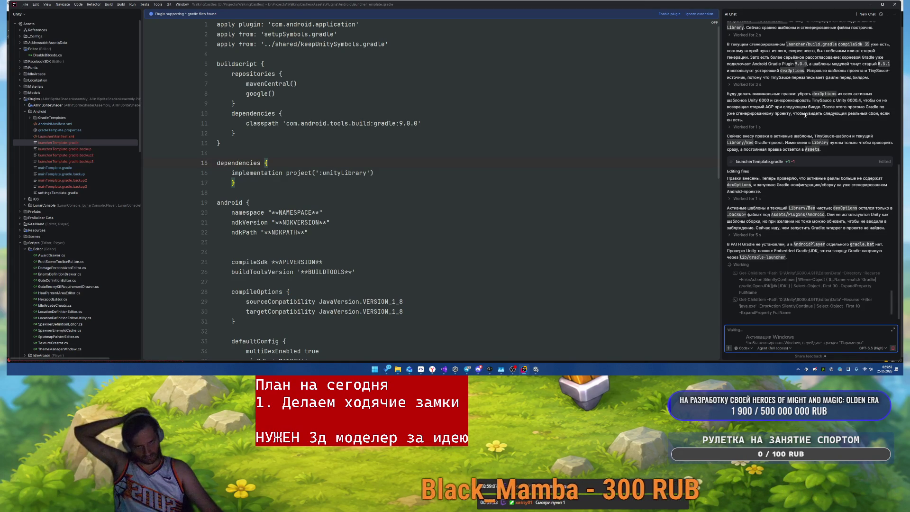
pyautogui.hotkey('alt', 'Tab')
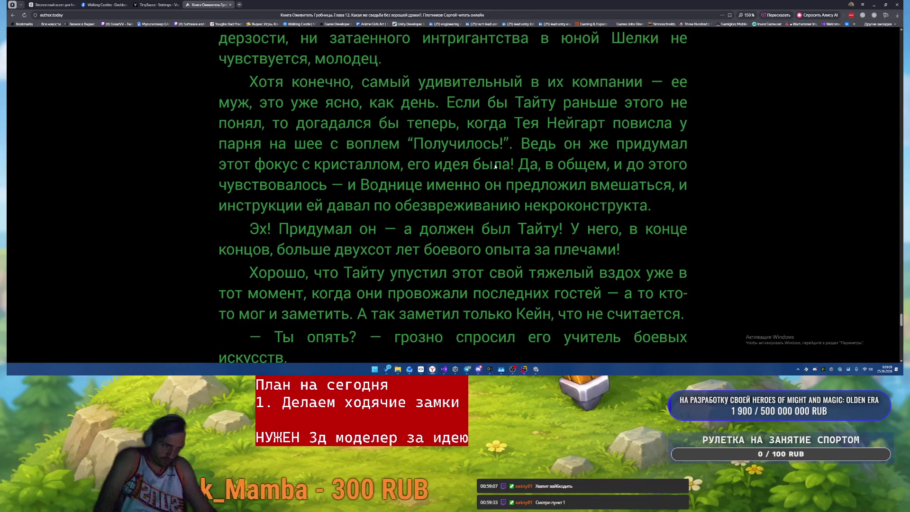
# Step: Read chapter 12 to the end, reaching the 'От автора' note and the chapter 11 link
pyautogui.scroll(-1, 495, 166)
pyautogui.scroll(-1, 525, 192)
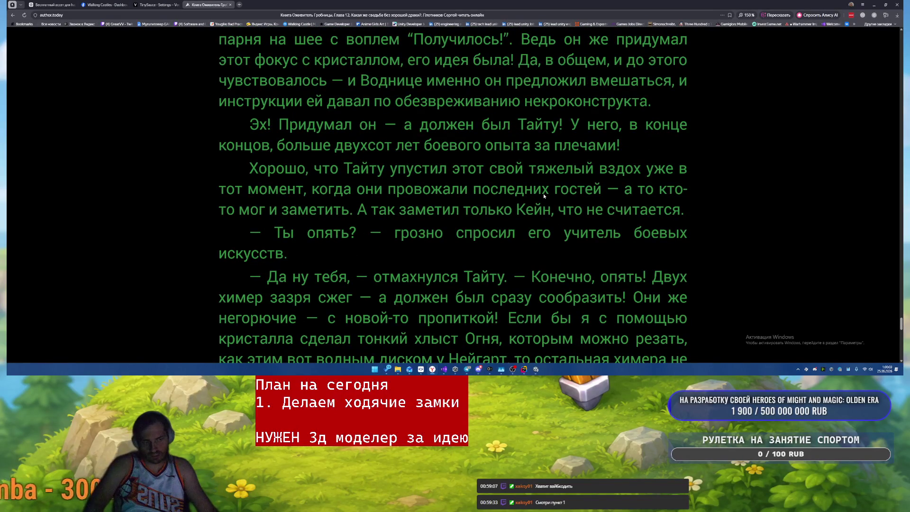
pyautogui.scroll(-1, 543, 194)
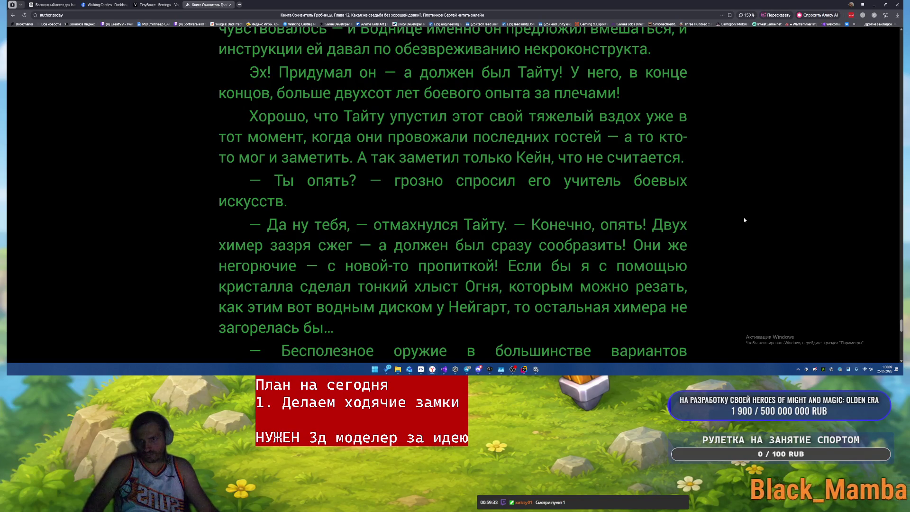
pyautogui.scroll(1, 736, 202)
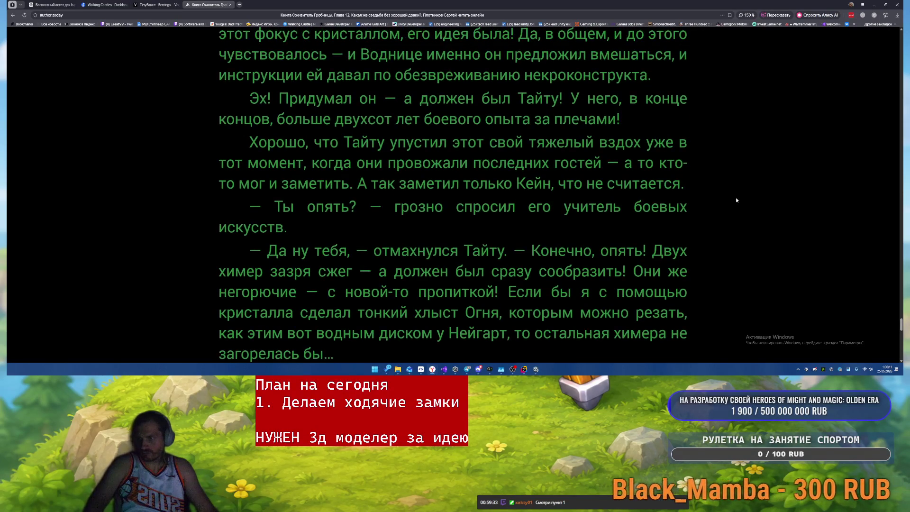
pyautogui.scroll(1, 738, 194)
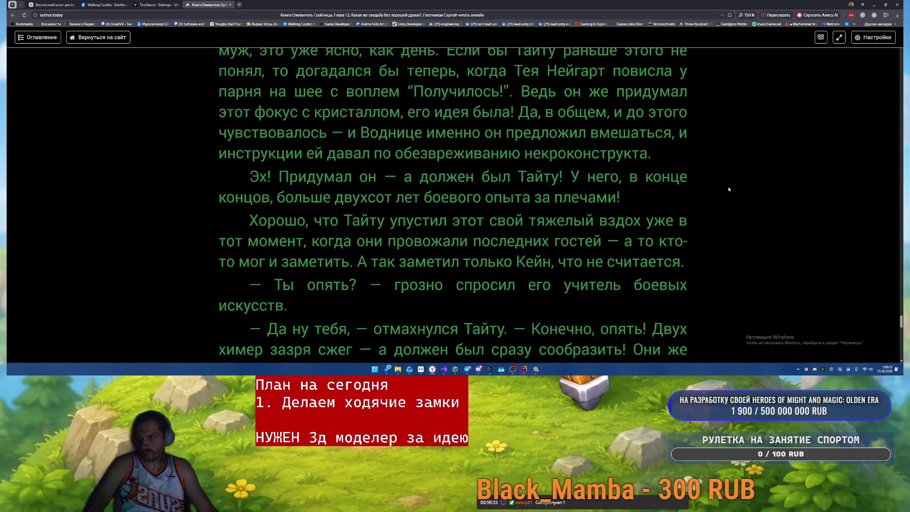
pyautogui.scroll(2, 750, 195)
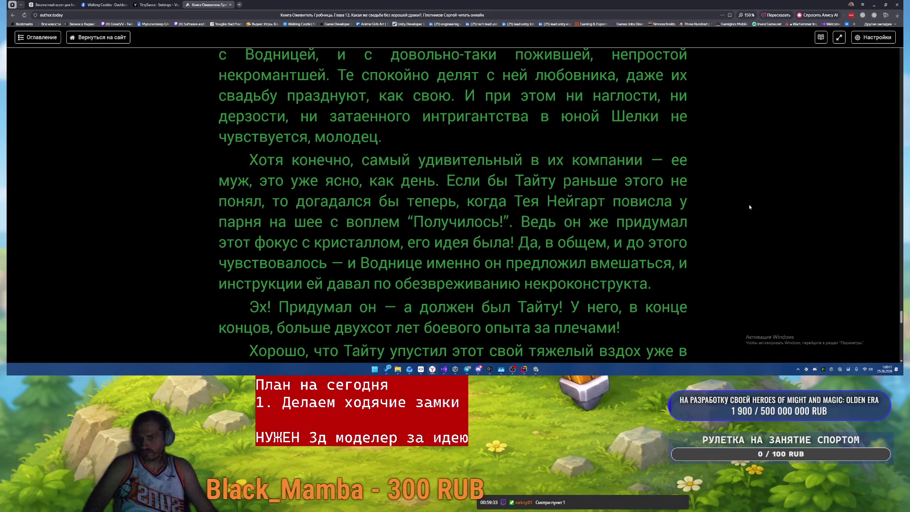
pyautogui.scroll(-1, 716, 176)
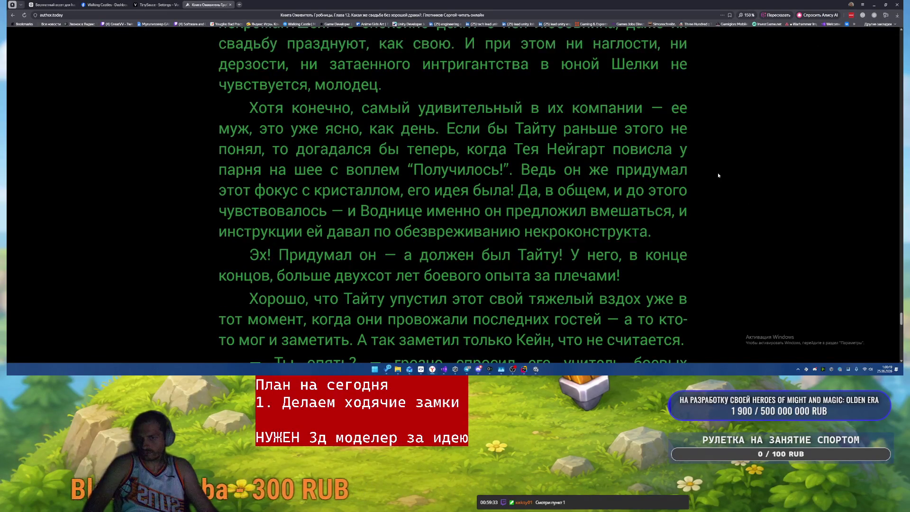
pyautogui.scroll(-1, 718, 174)
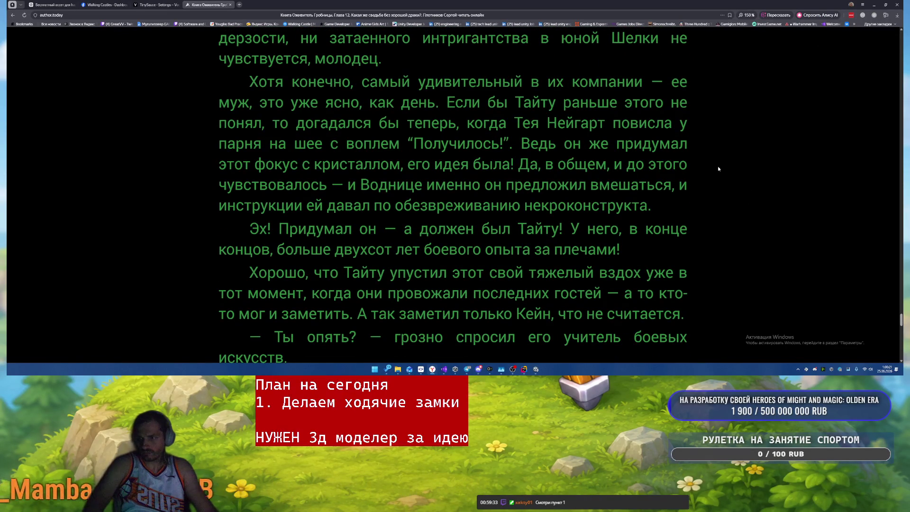
pyautogui.scroll(-1, 717, 168)
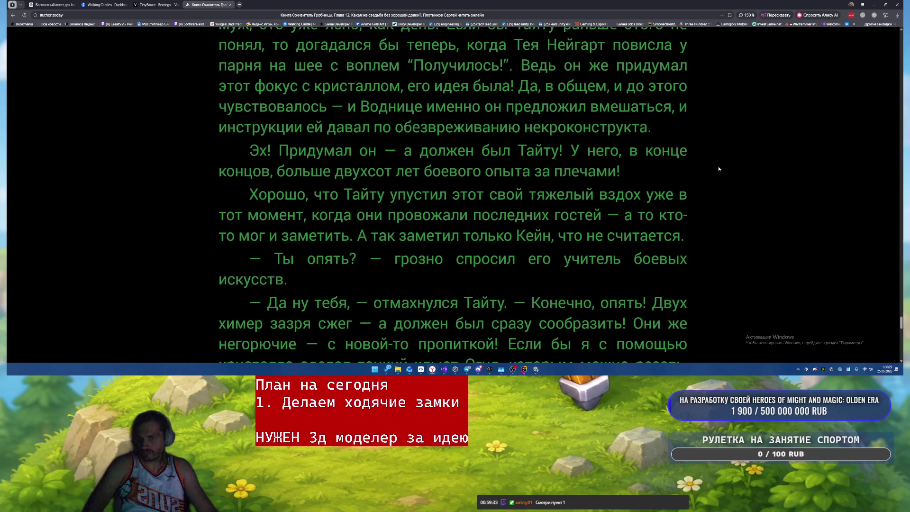
pyautogui.scroll(-1, 718, 169)
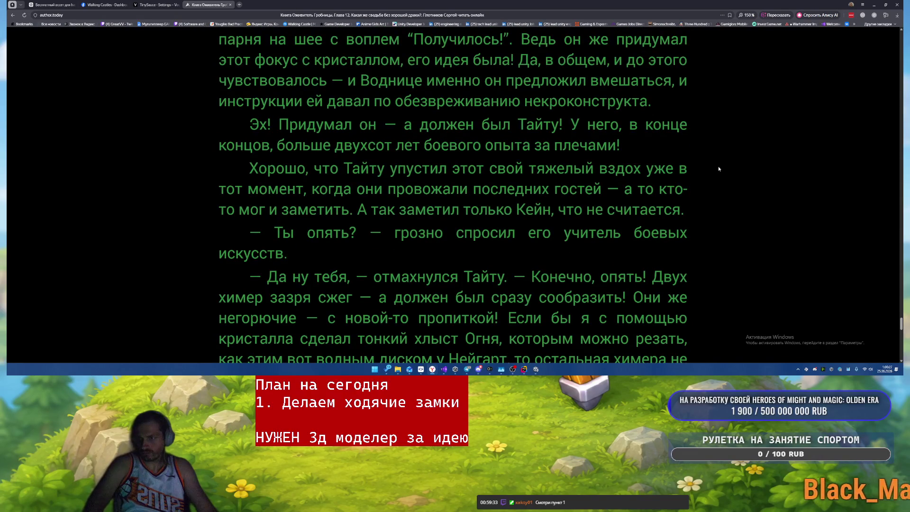
pyautogui.scroll(-1, 718, 168)
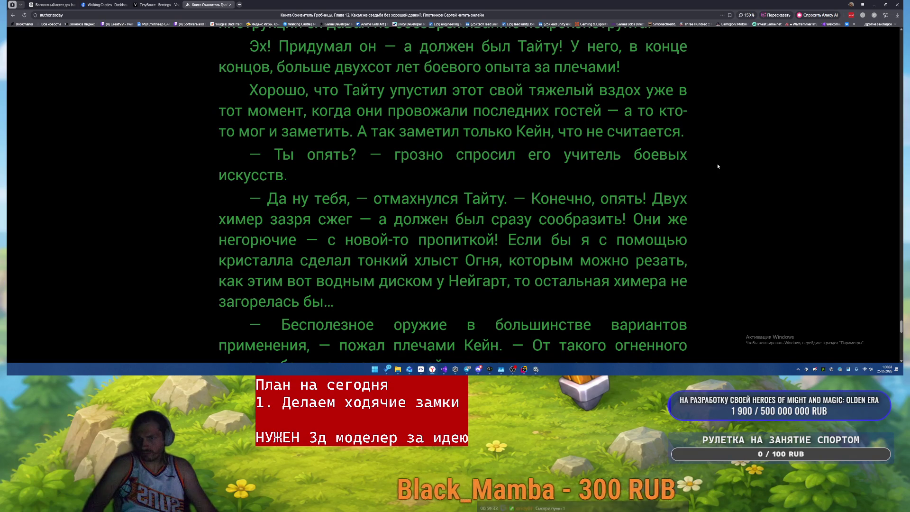
pyautogui.press('Down')
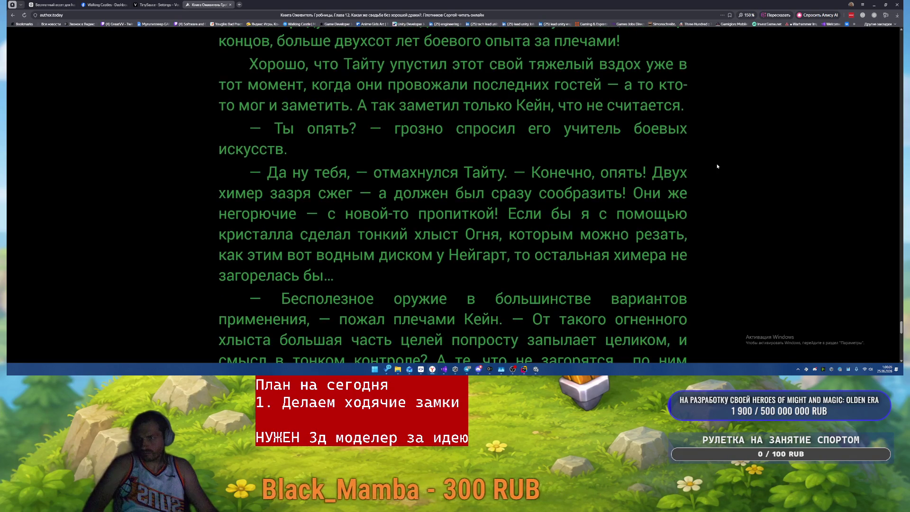
pyautogui.scroll(-3, 717, 167)
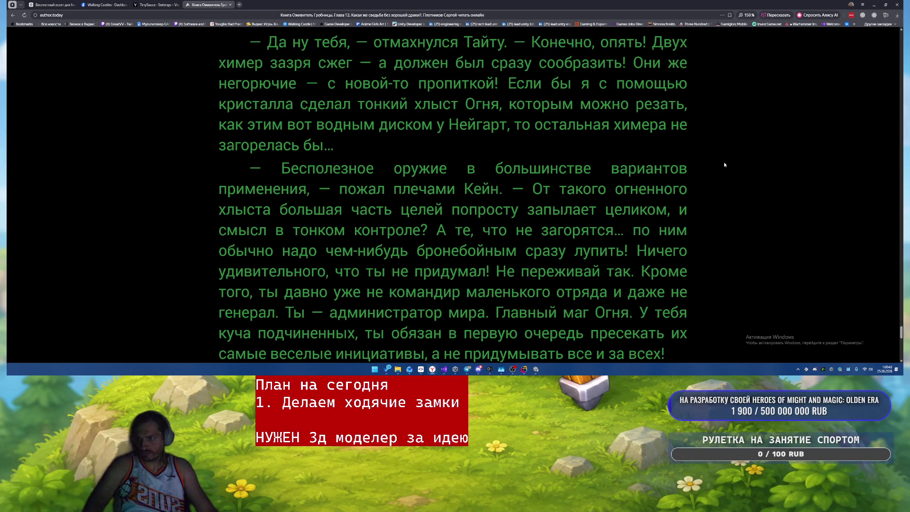
pyautogui.scroll(-1, 724, 164)
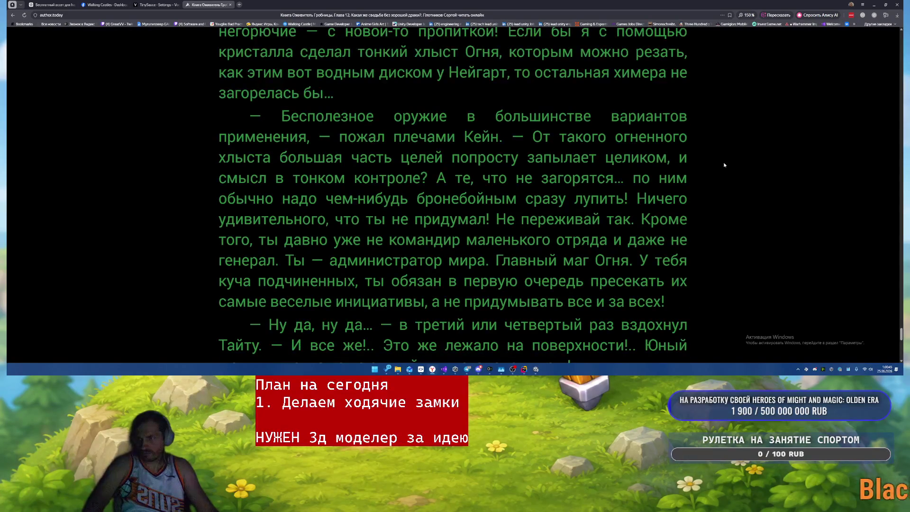
pyautogui.scroll(-1, 724, 164)
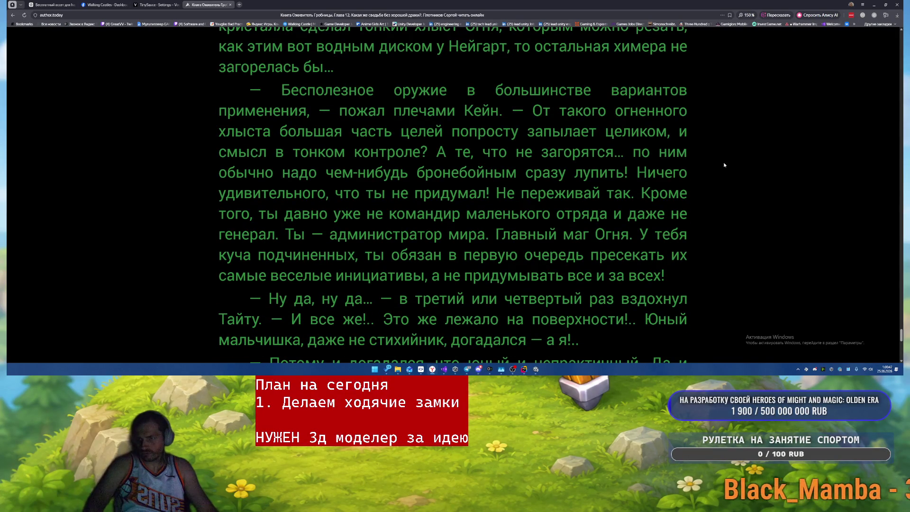
pyautogui.scroll(-1, 723, 165)
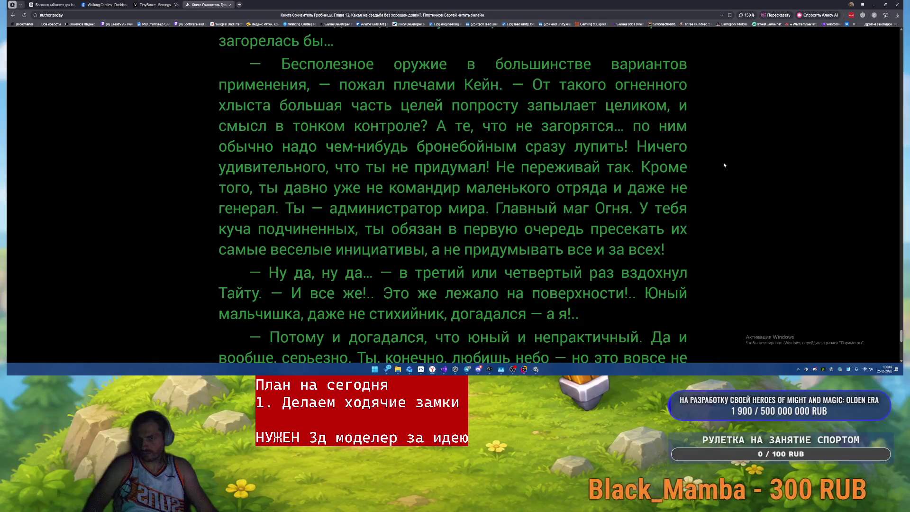
pyautogui.scroll(-1, 723, 164)
pyautogui.scroll(-1, 723, 165)
pyautogui.scroll(-1, 722, 166)
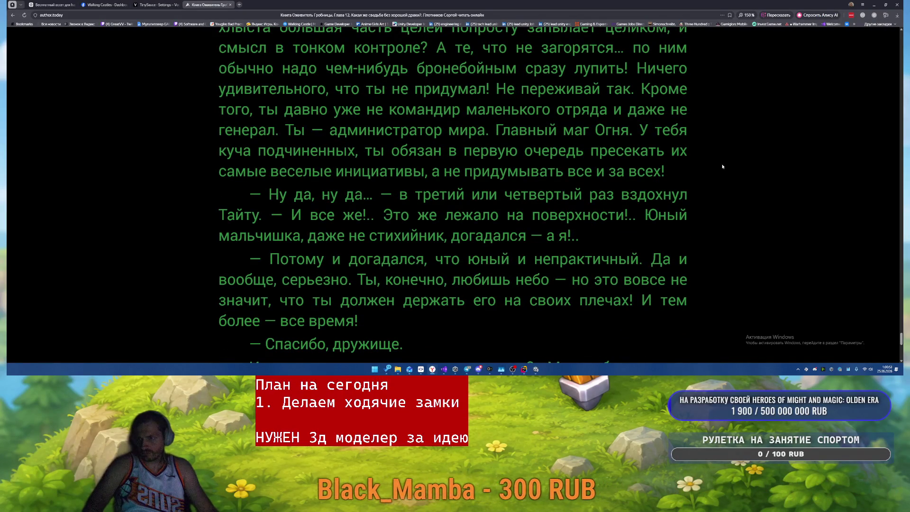
pyautogui.scroll(-1, 723, 166)
pyautogui.scroll(-1, 723, 166)
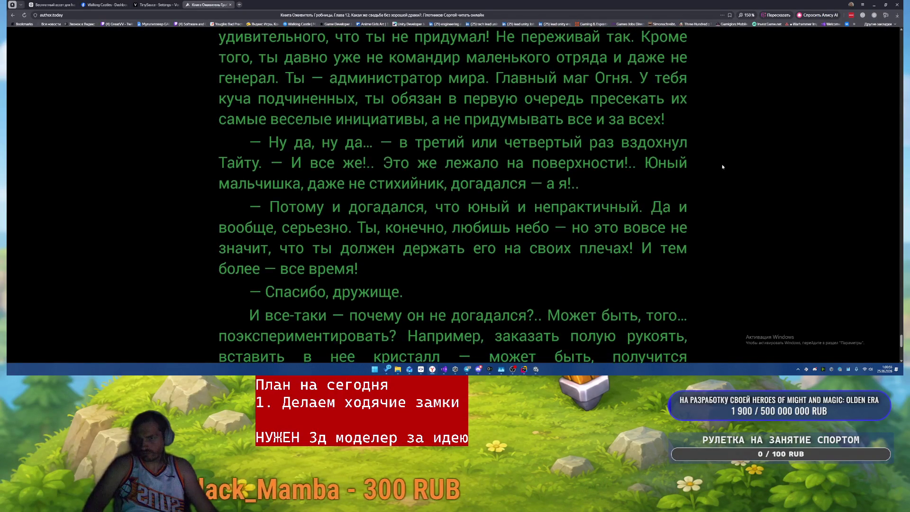
pyautogui.scroll(-1, 723, 166)
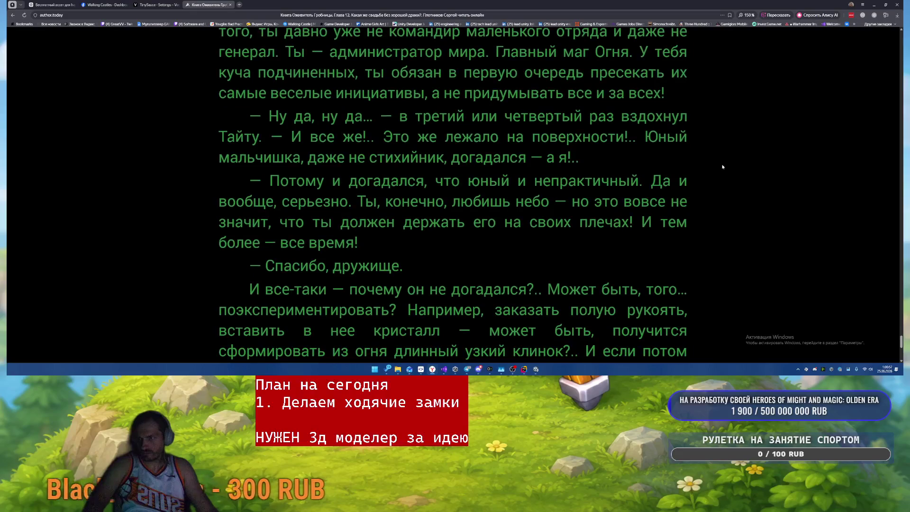
pyautogui.scroll(-1, 722, 167)
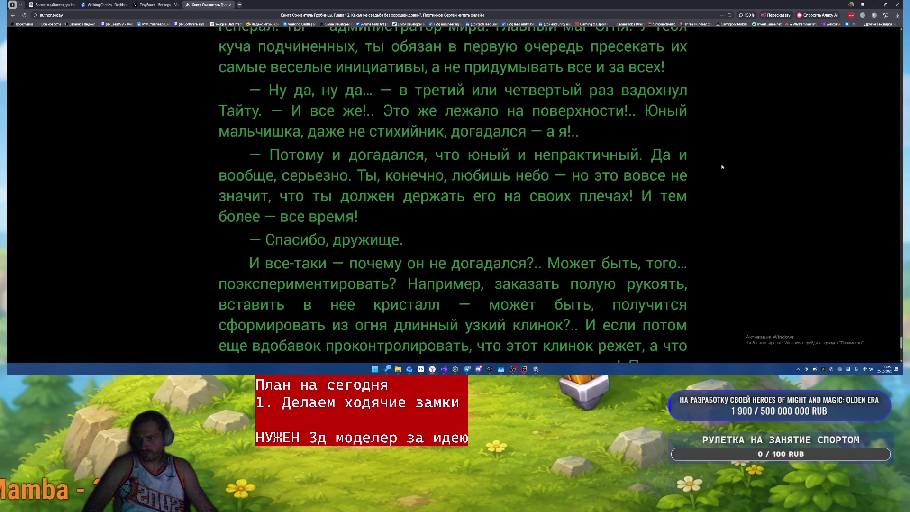
pyautogui.scroll(-3, 721, 166)
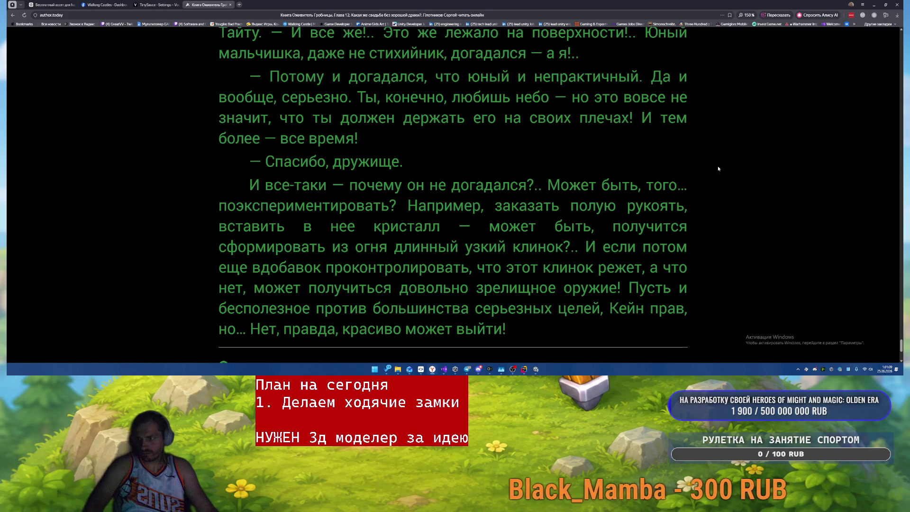
pyautogui.scroll(-1, 716, 166)
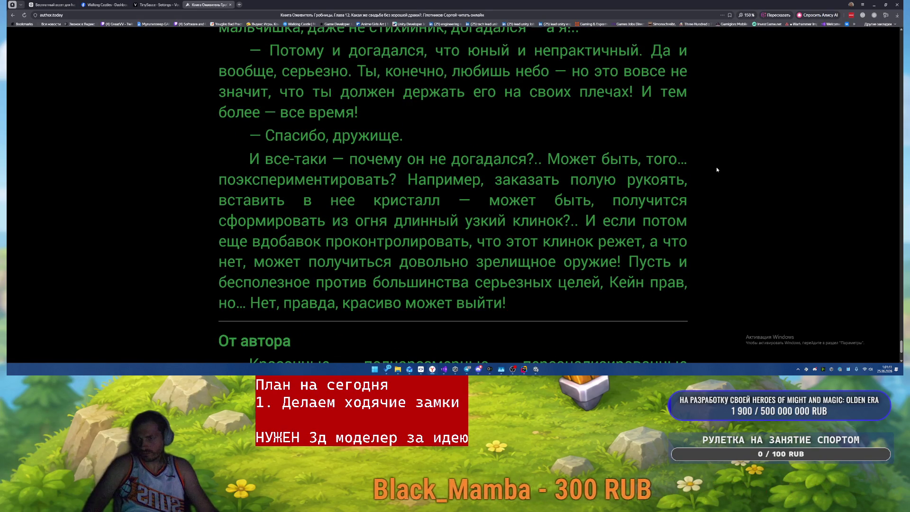
pyautogui.scroll(-2, 715, 153)
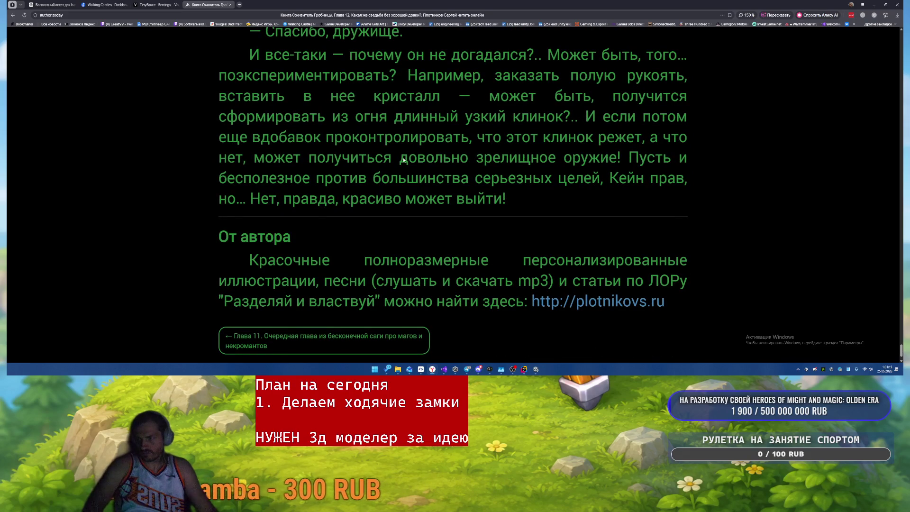
pyautogui.click(156, 5)
pyautogui.click(873, 4)
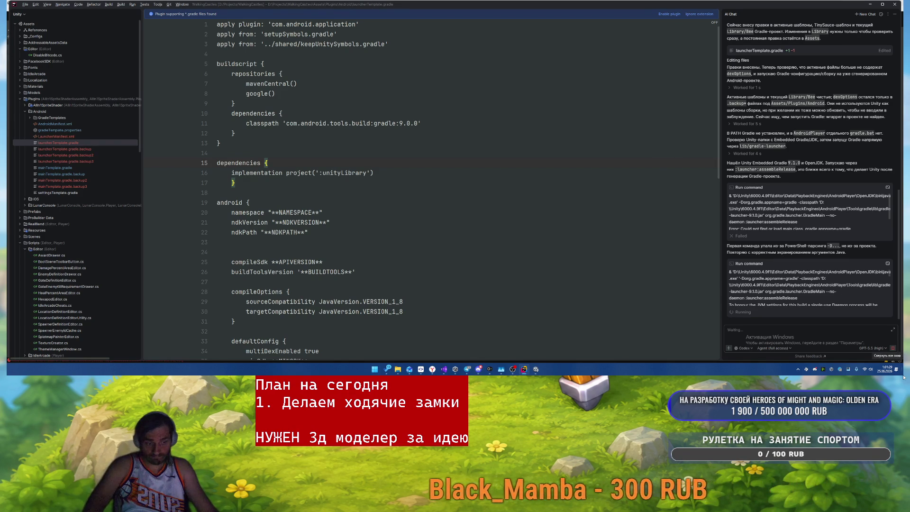
# Step: Place the cursor on line 22 of launcherTemplate.gradle while the AI's assembleRelease run completes
pyautogui.click(533, 232)
pyautogui.scroll(-2, 532, 284)
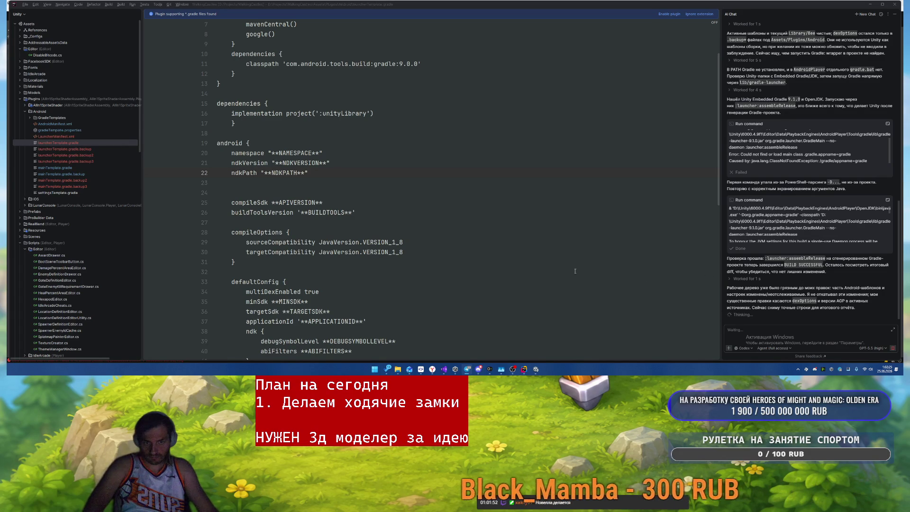
# Step: Clear the old build errors from Unity's Console
pyautogui.click(536, 369)
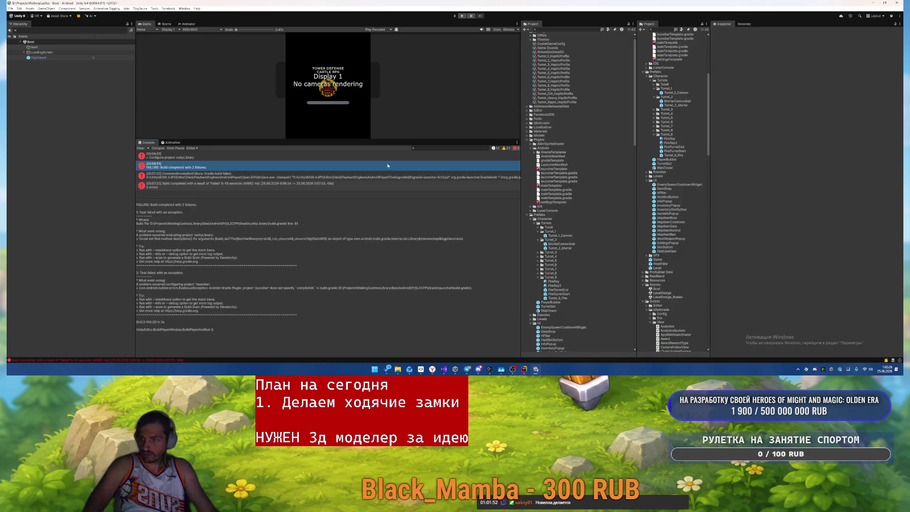
pyautogui.click(140, 152)
pyautogui.click(141, 149)
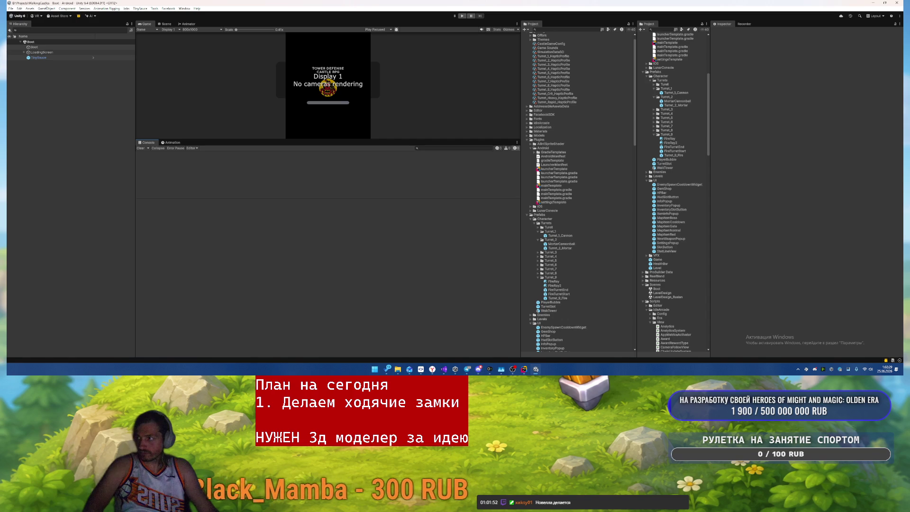
# Step: Start an Android Build And Run, accepting the mainTemplate.gradle update
pyautogui.click(11, 9)
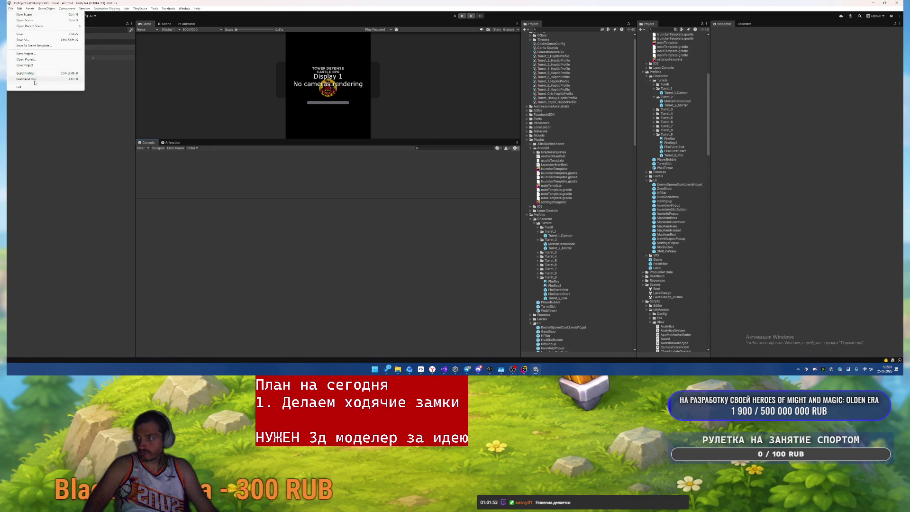
pyautogui.click(34, 82)
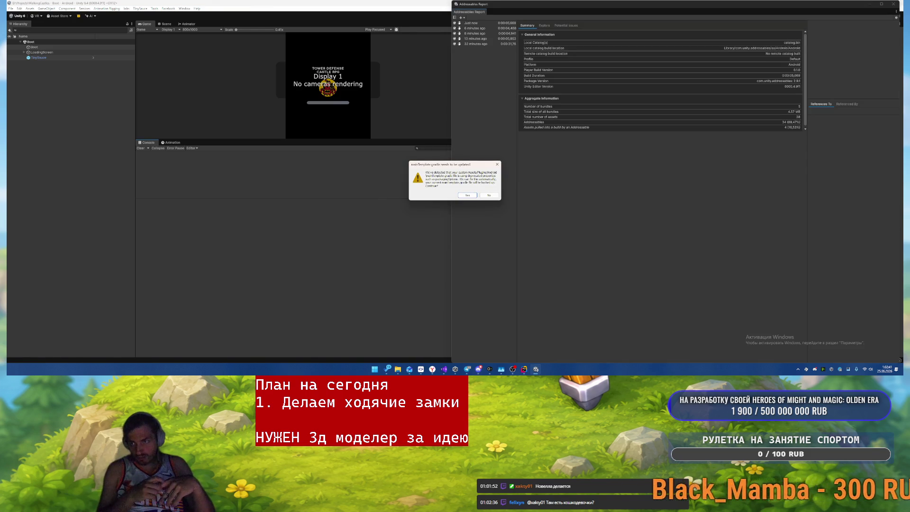
pyautogui.click(467, 194)
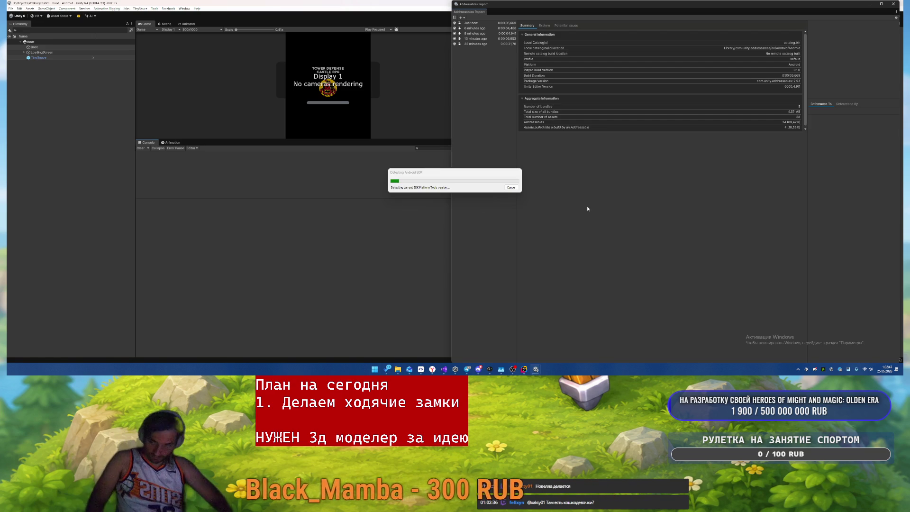
pyautogui.click(524, 369)
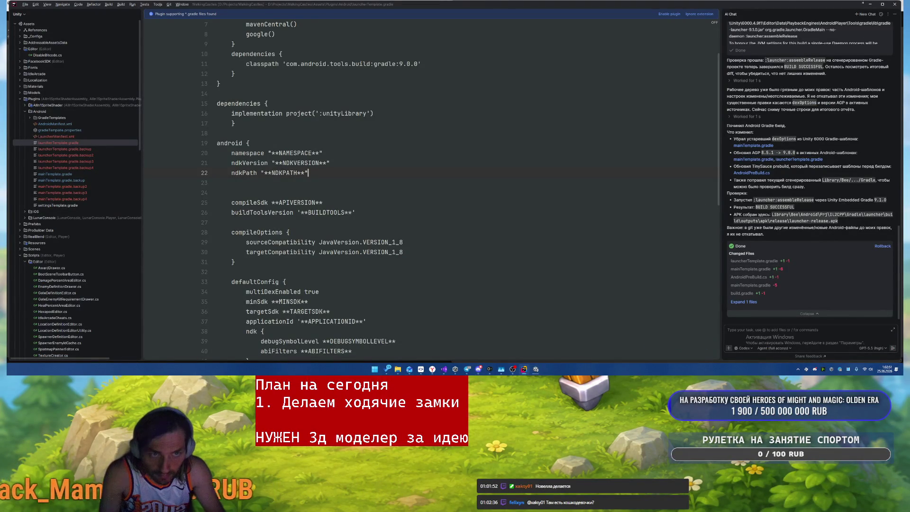
# Step: Return to Unity and accept the app bundle size warning once the build reaches it
pyautogui.hotkey('alt', 'Tab')
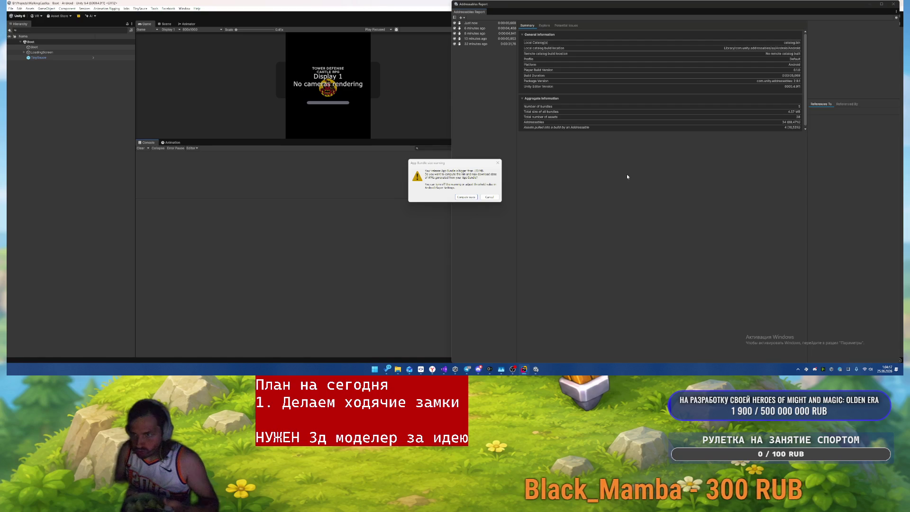
pyautogui.click(467, 197)
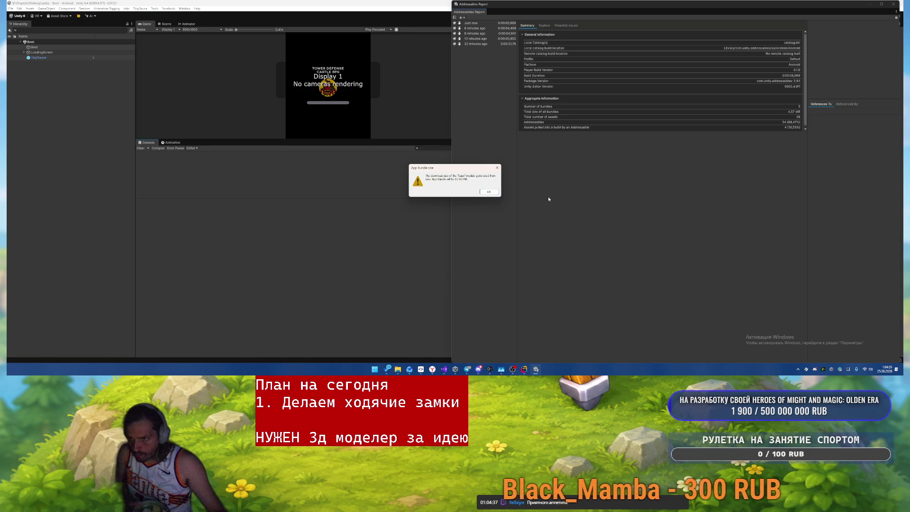
# Step: Acknowledge the app bundle download size notice
pyautogui.click(488, 191)
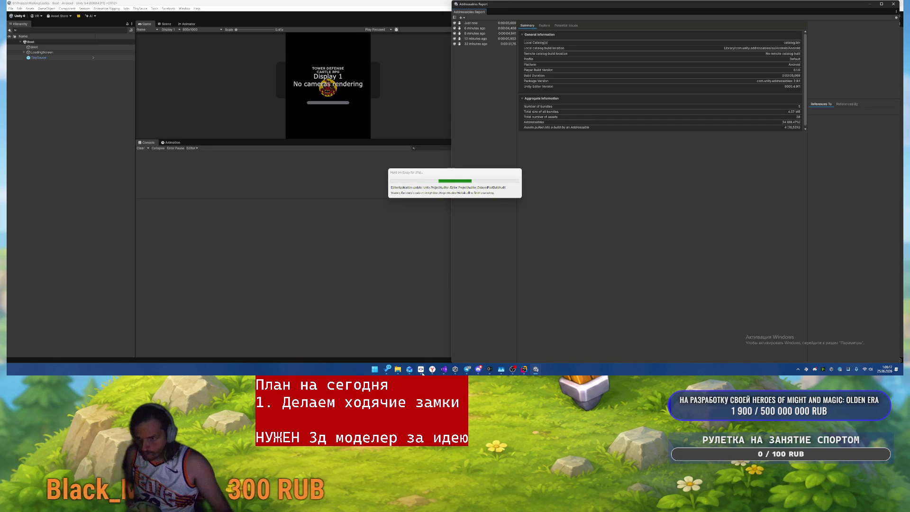
# Step: Let the Android build finish, then open the Window menu
pyautogui.moveTo(454, 369)
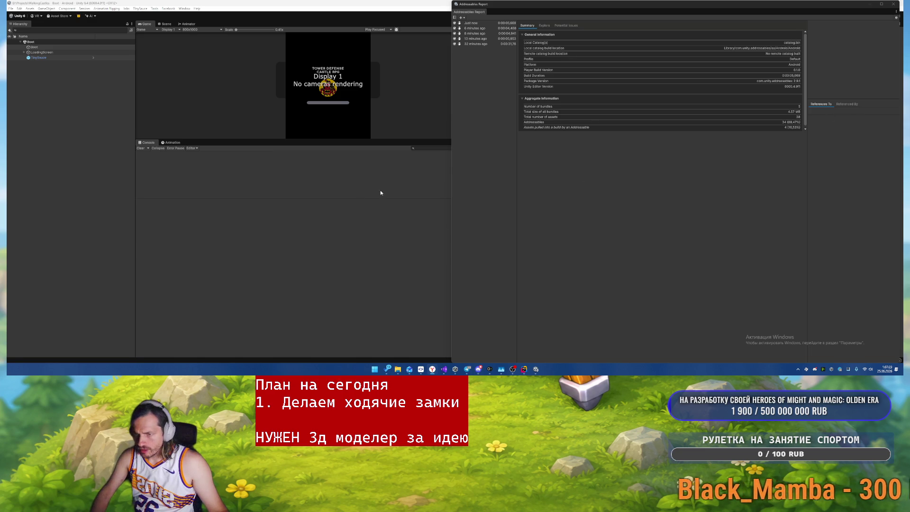
pyautogui.click(184, 8)
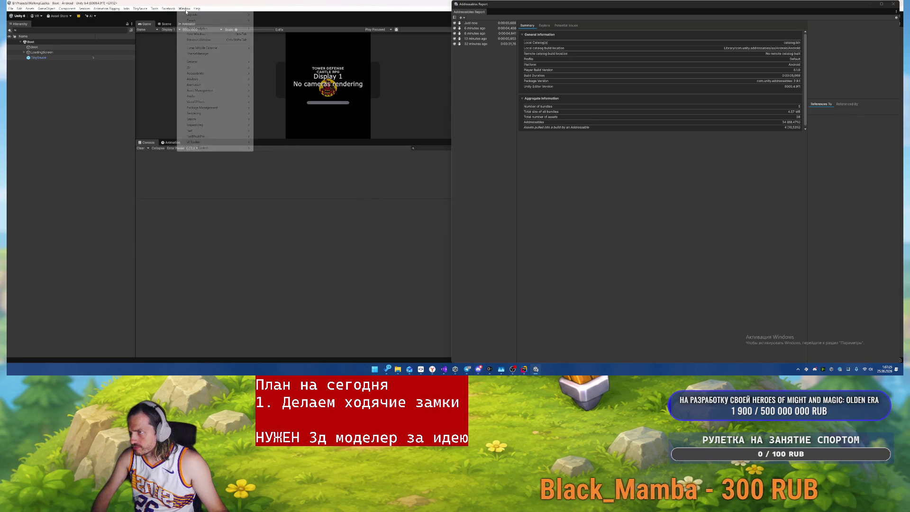
# Step: Open the Package Manager and select Android Logcat in the Unity Registry list
pyautogui.moveTo(218, 108)
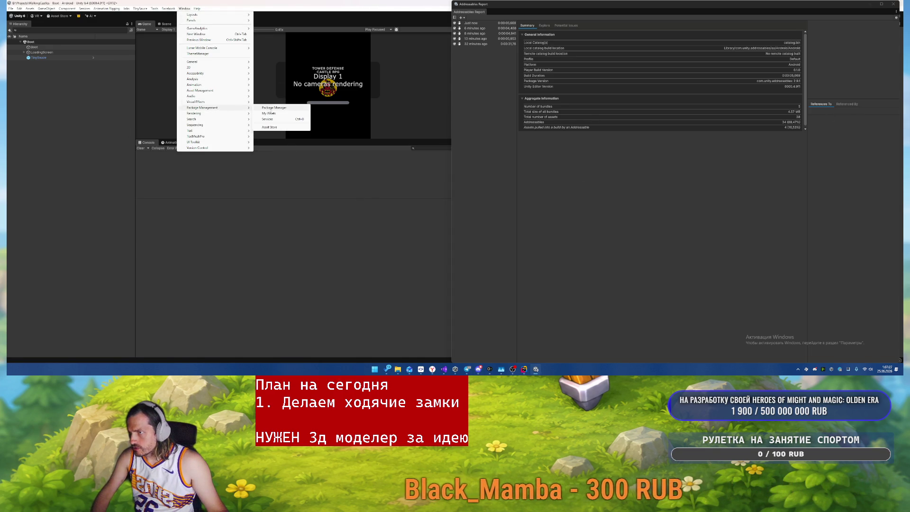
pyautogui.click(272, 108)
pyautogui.scroll(-5, 460, 190)
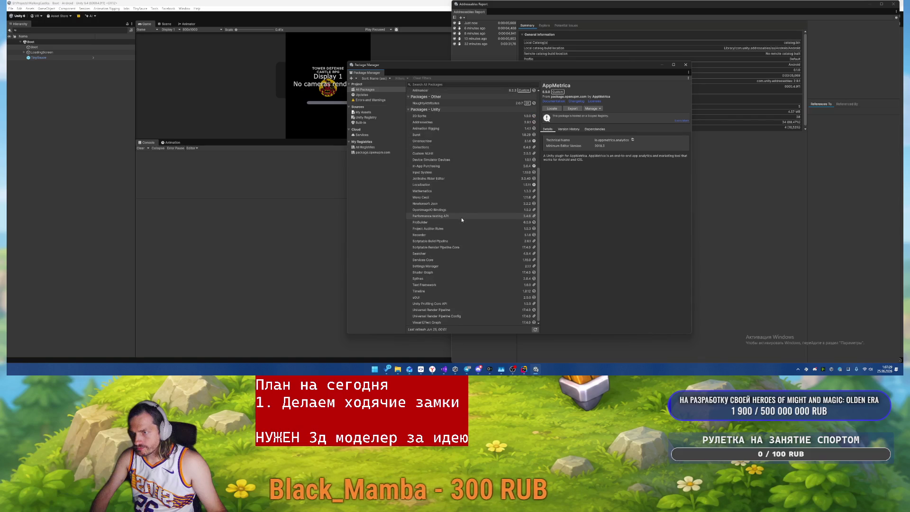
pyautogui.click(370, 112)
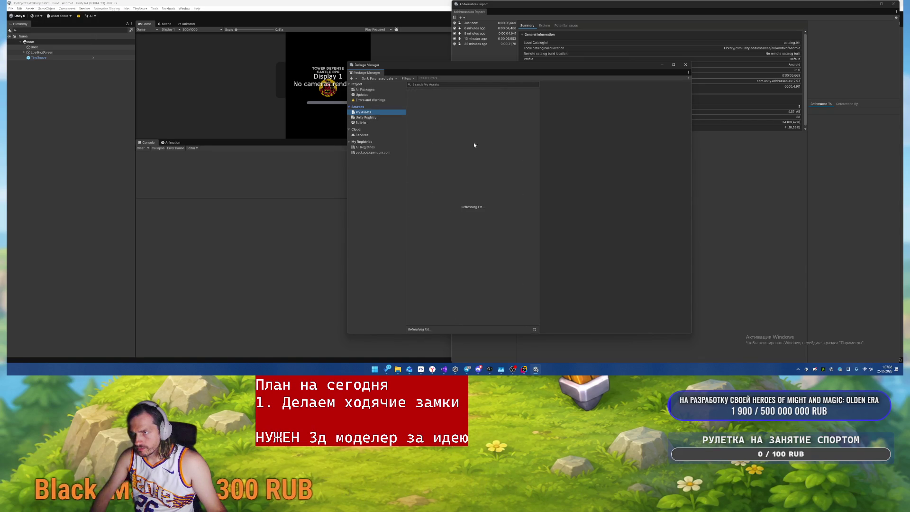
pyautogui.click(364, 118)
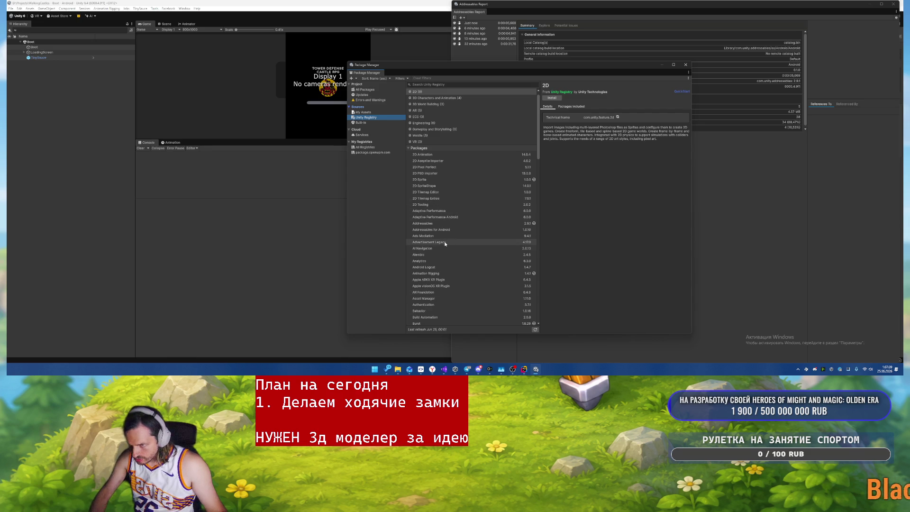
pyautogui.click(434, 267)
# Step: Install Android Logcat 1.4.7, retrying after the failed attempt, then close Package Manager
pyautogui.click(551, 108)
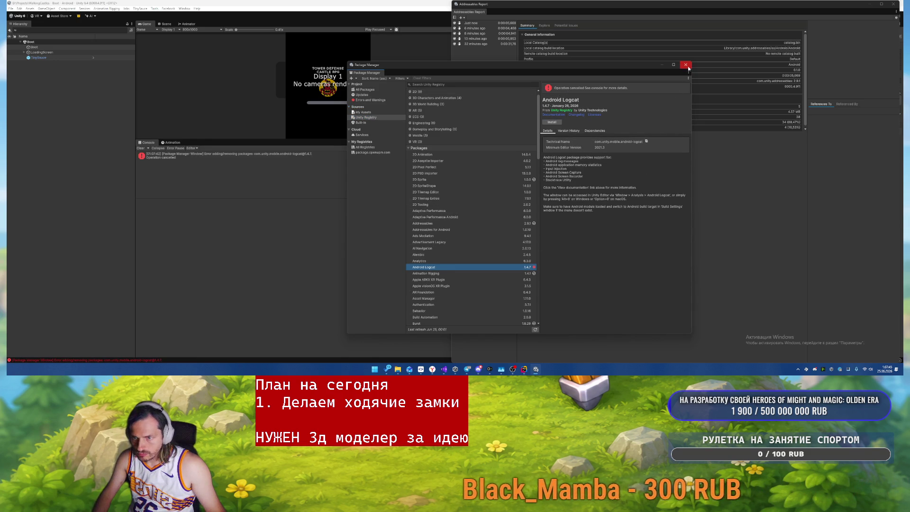
pyautogui.click(248, 158)
pyautogui.click(550, 122)
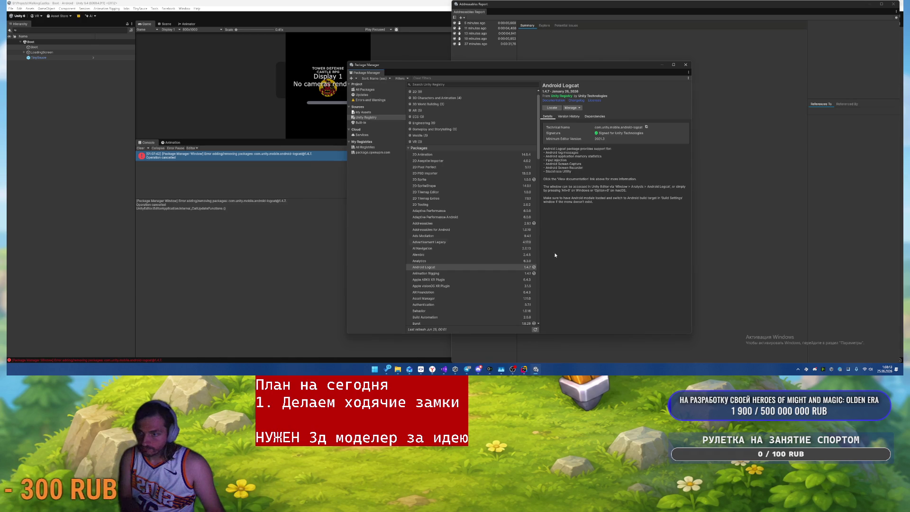
pyautogui.click(685, 64)
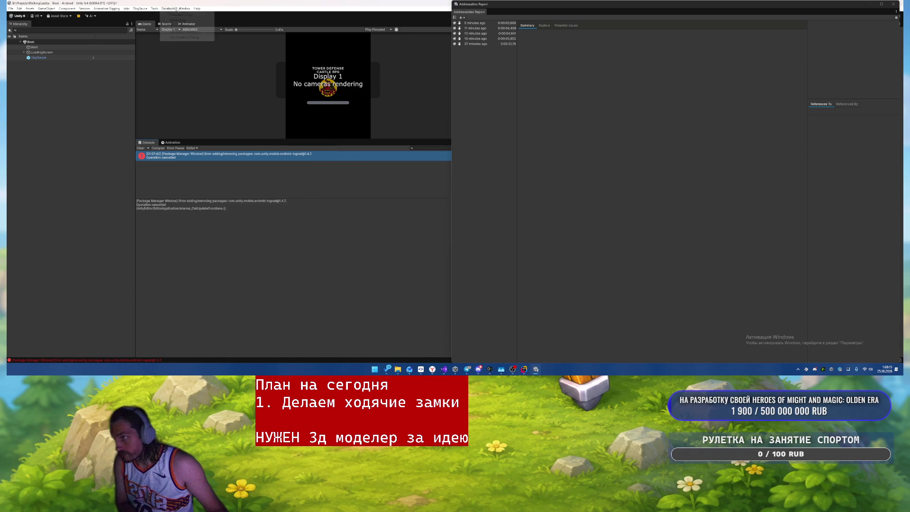
# Step: Open Android Logcat on the connected Pixel phone, filtered to WalkingCastles log lines
pyautogui.click(184, 8)
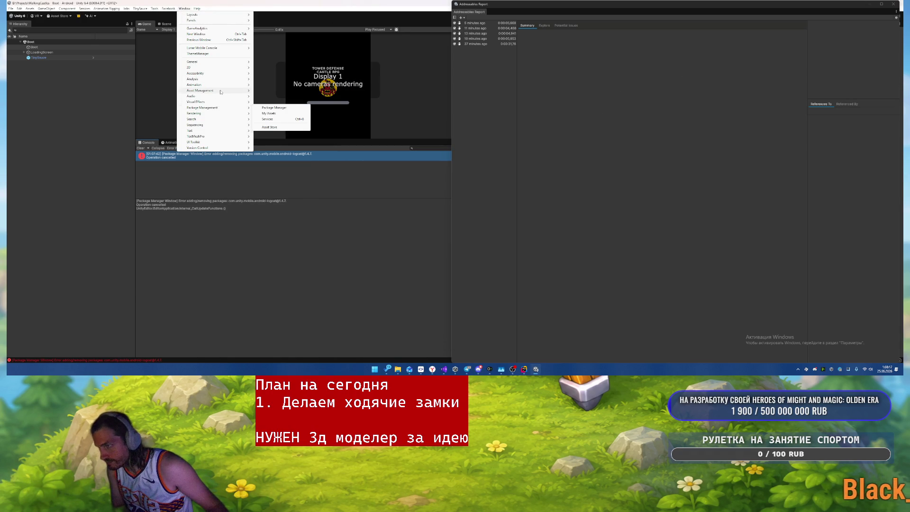
pyautogui.moveTo(221, 92)
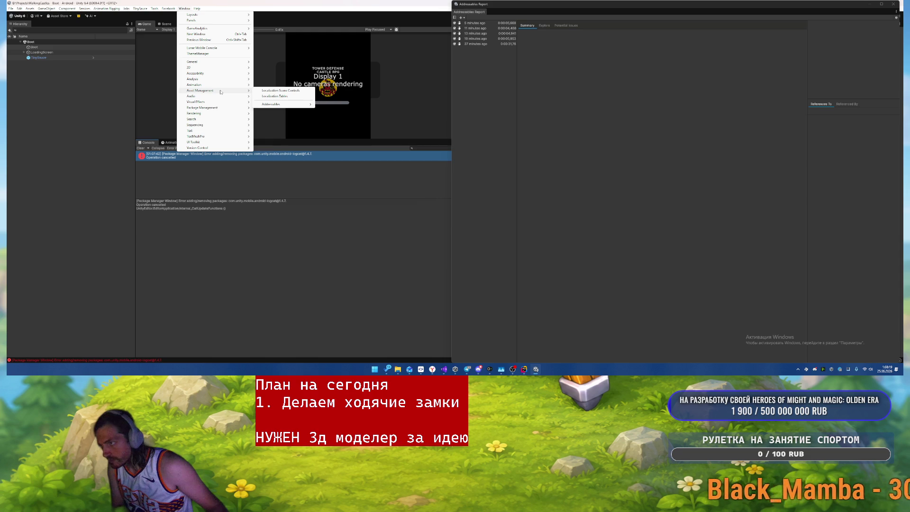
pyautogui.click(282, 105)
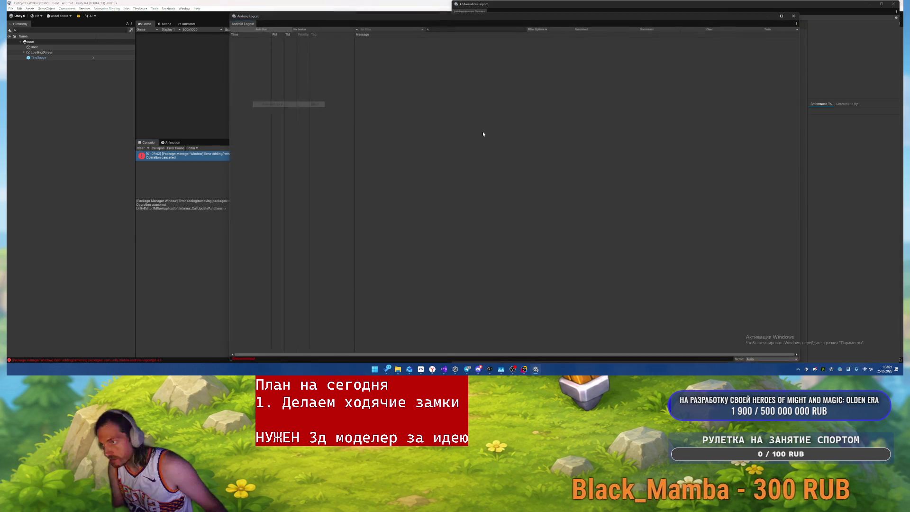
pyautogui.click(313, 28)
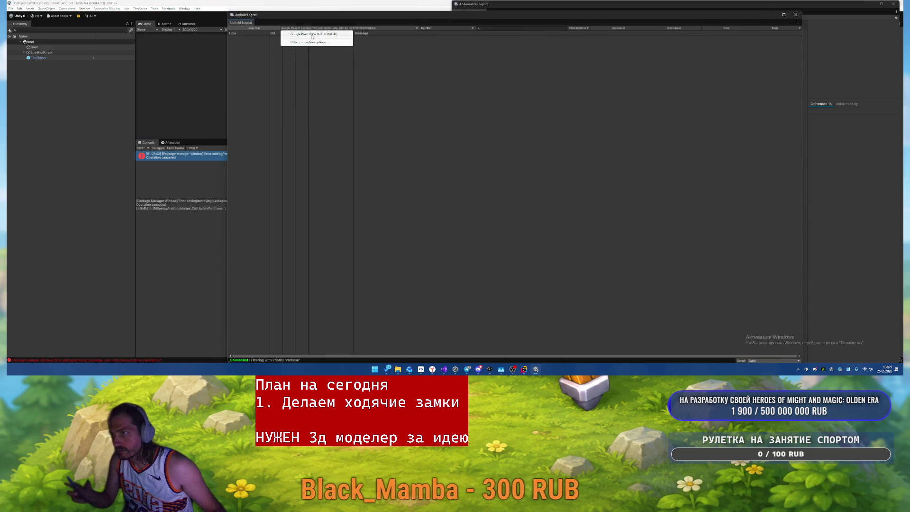
pyautogui.click(310, 34)
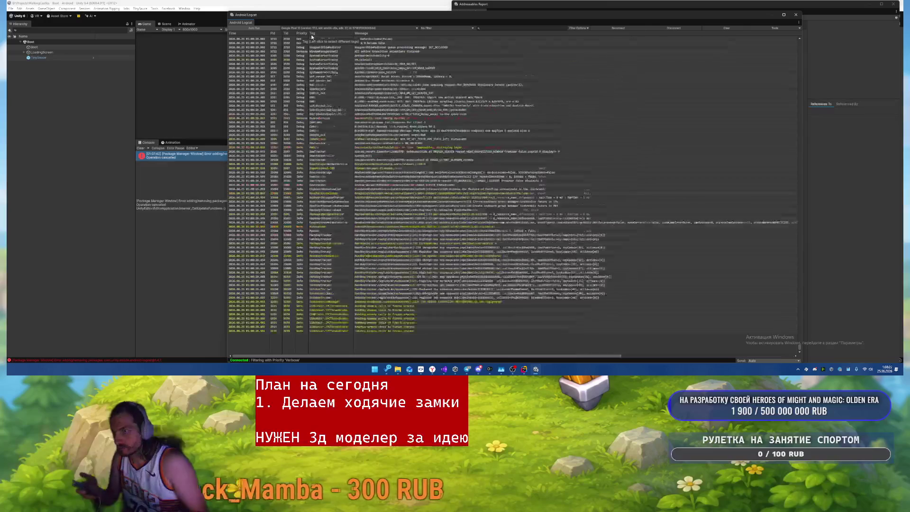
pyautogui.click(447, 28)
pyautogui.click(458, 40)
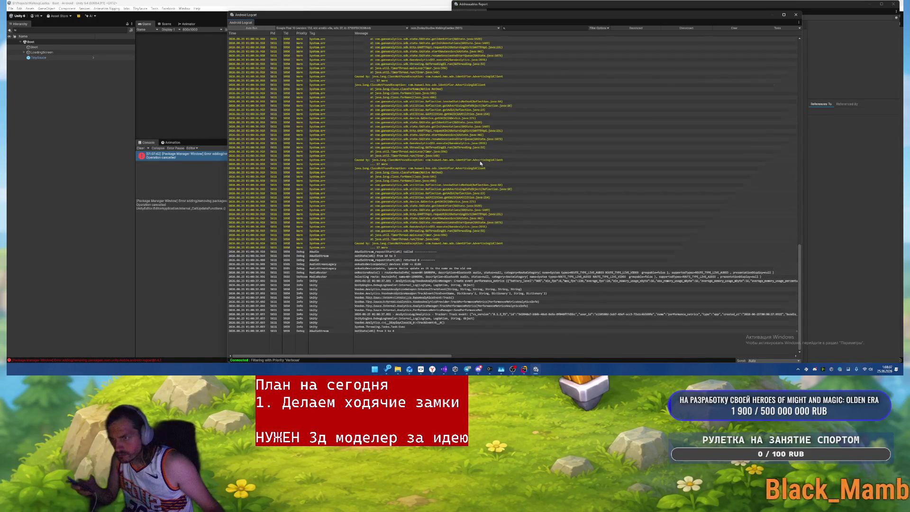
# Step: Inspect the java.lang.ClassNotFoundException log entries, then return to Rider
pyautogui.click(440, 204)
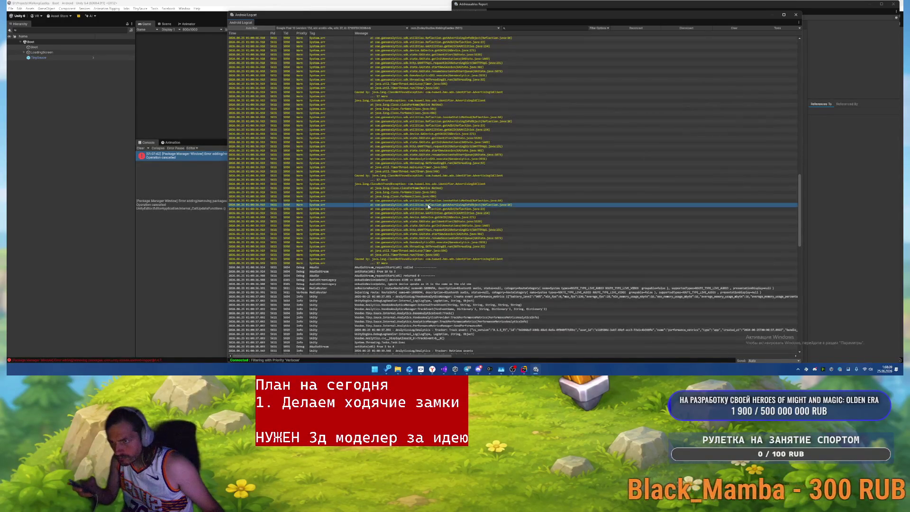
pyautogui.scroll(5, 440, 191)
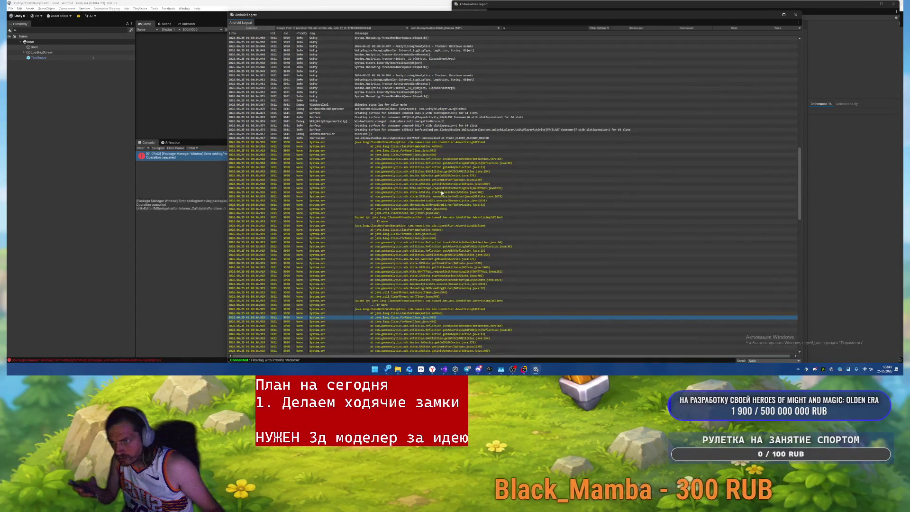
pyautogui.click(448, 141)
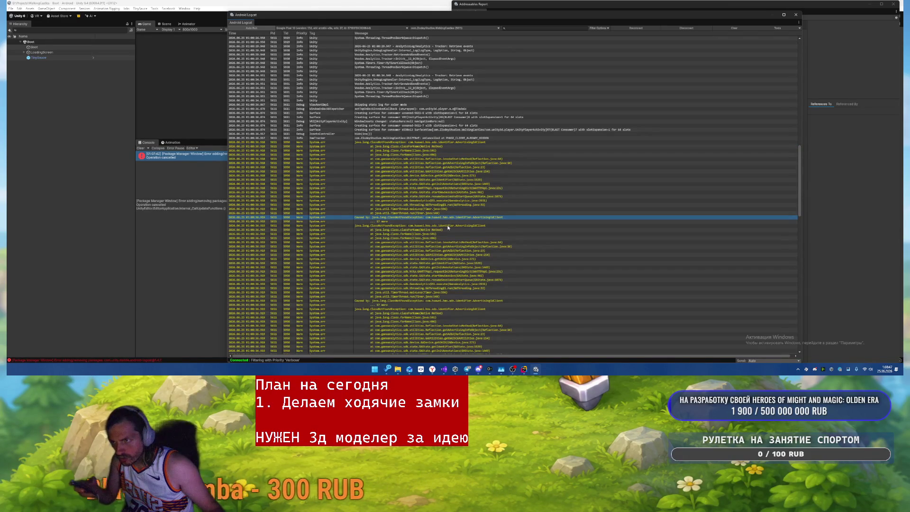
pyautogui.click(523, 370)
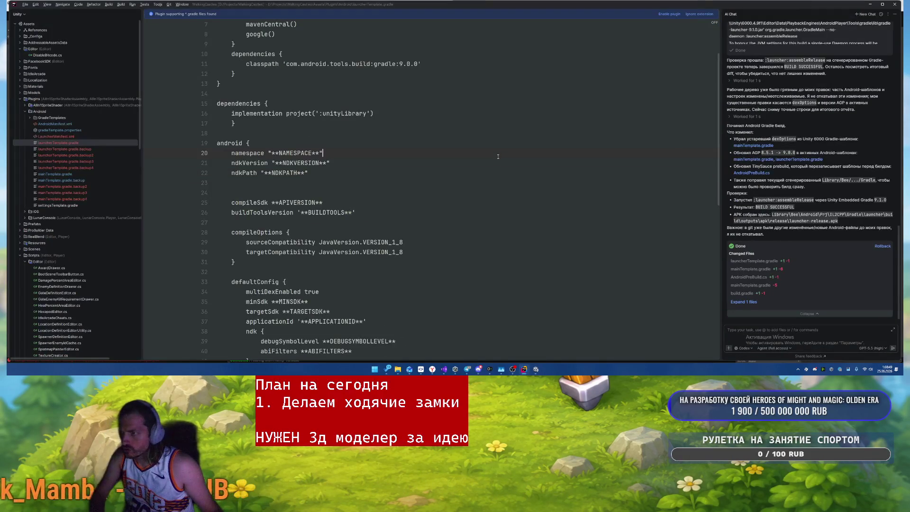
# Step: Search all project files for 'huawei' and compare the two matches, including DeferredDeeplink.cs line 27
pyautogui.hotkey('ctrl', 'shift', 'f')
pyautogui.write('р')
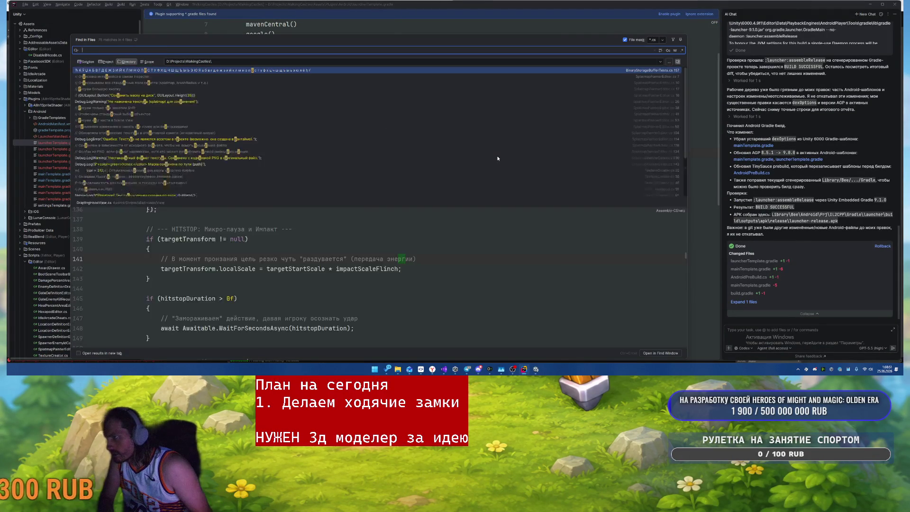
pyautogui.press('BackSpace')
pyautogui.write('huaw')
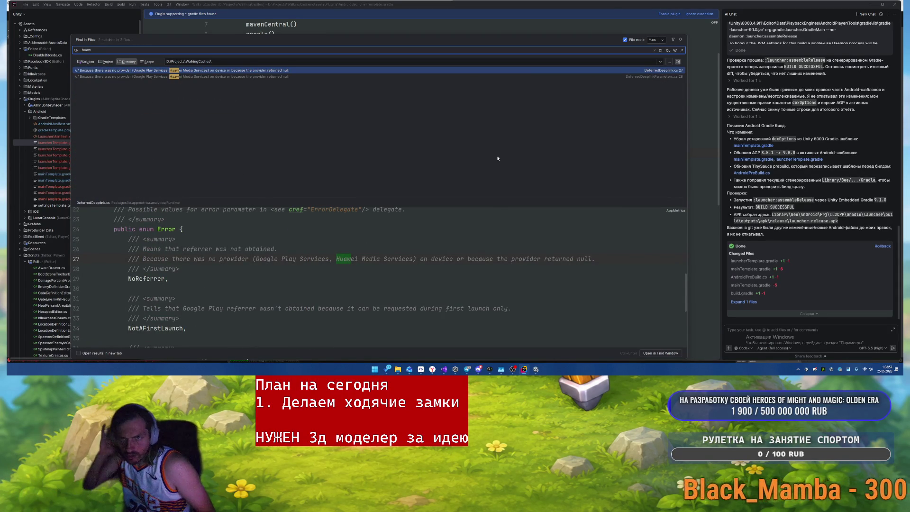
pyautogui.press('Down')
pyautogui.press('Up')
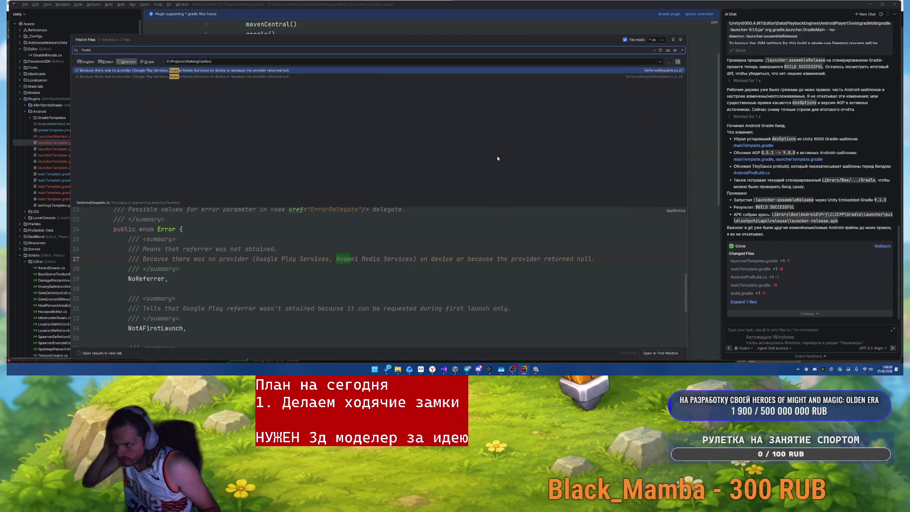
pyautogui.press('Down')
pyautogui.press('Up')
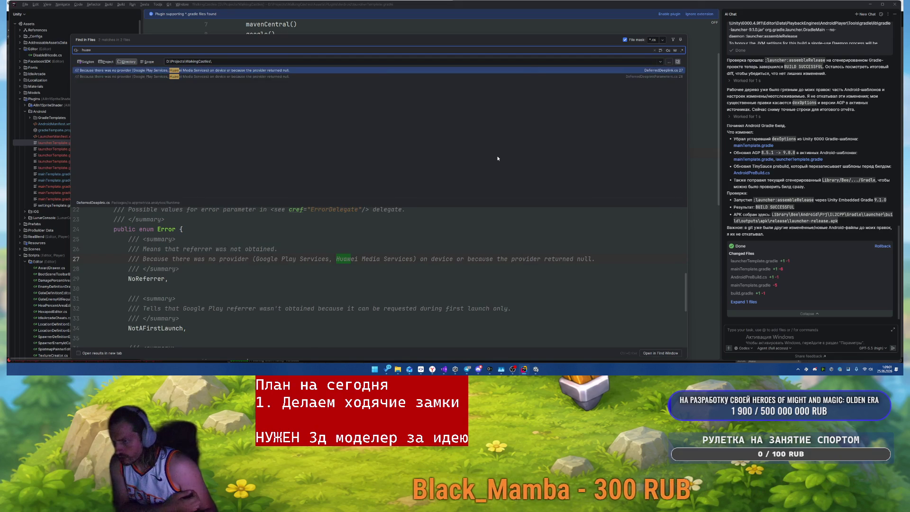
pyautogui.scroll(-4, 451, 259)
pyautogui.scroll(4, 451, 258)
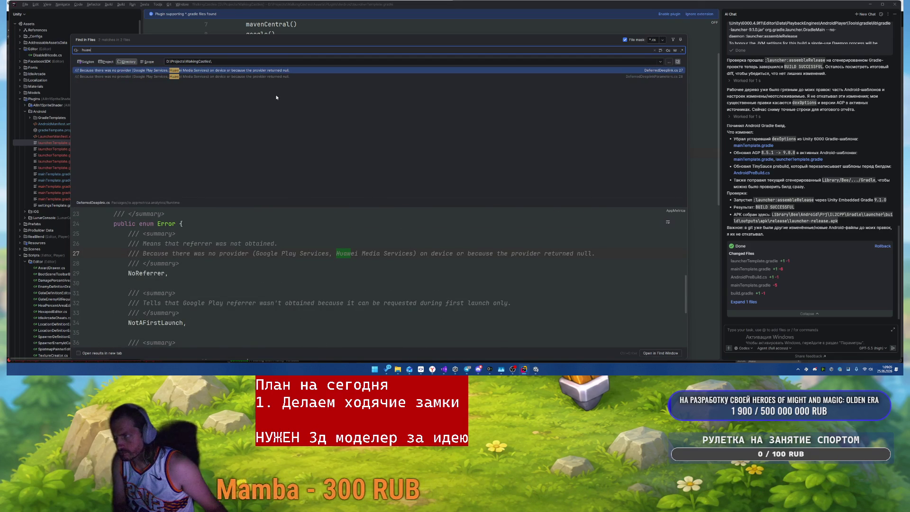
# Step: Close Android Logcat and Addressables Report, then try a Project search scoped to assets
pyautogui.click(536, 369)
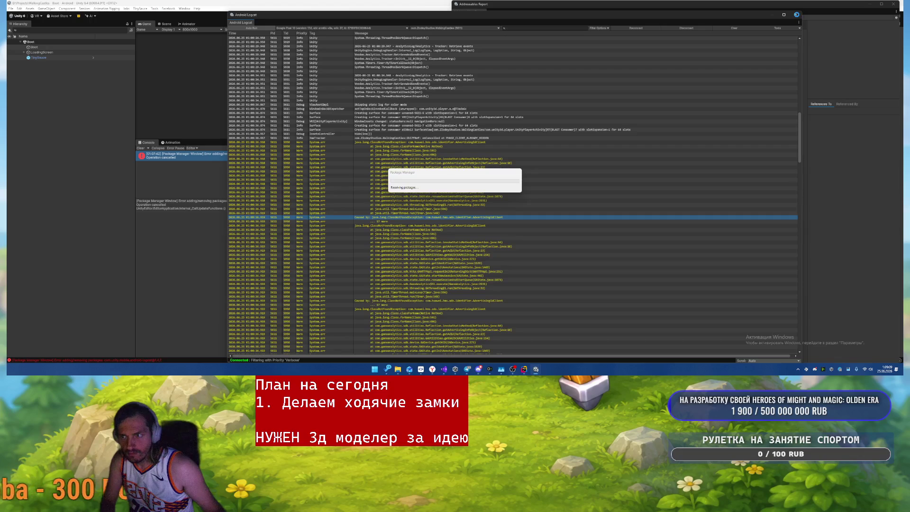
pyautogui.click(796, 15)
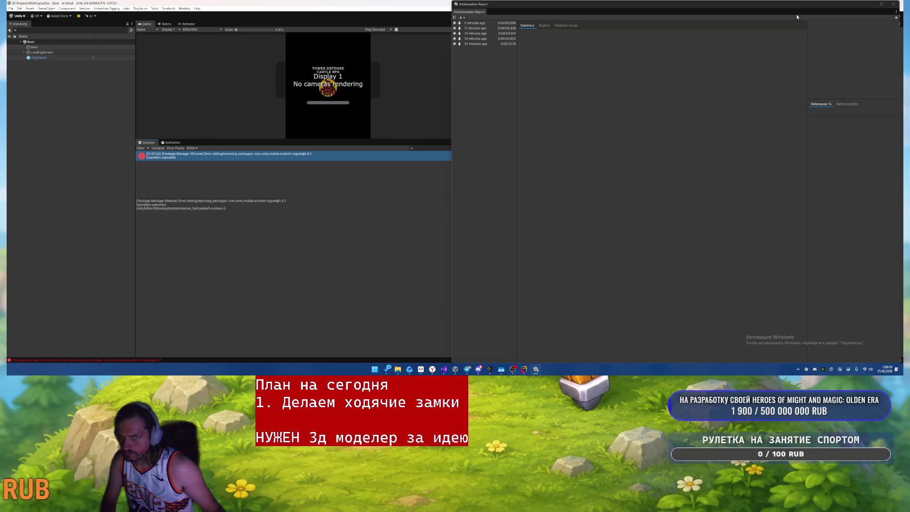
pyautogui.click(893, 3)
pyautogui.write('ua')
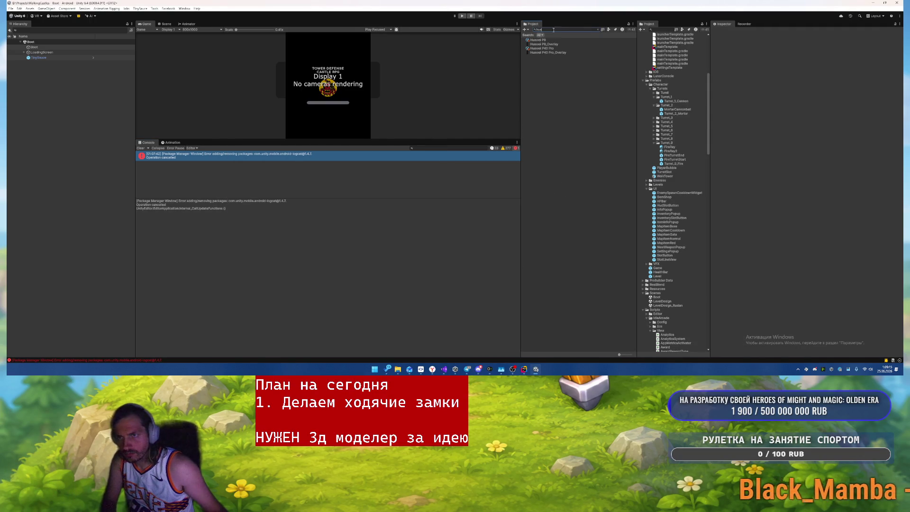
pyautogui.click(536, 40)
pyautogui.click(539, 34)
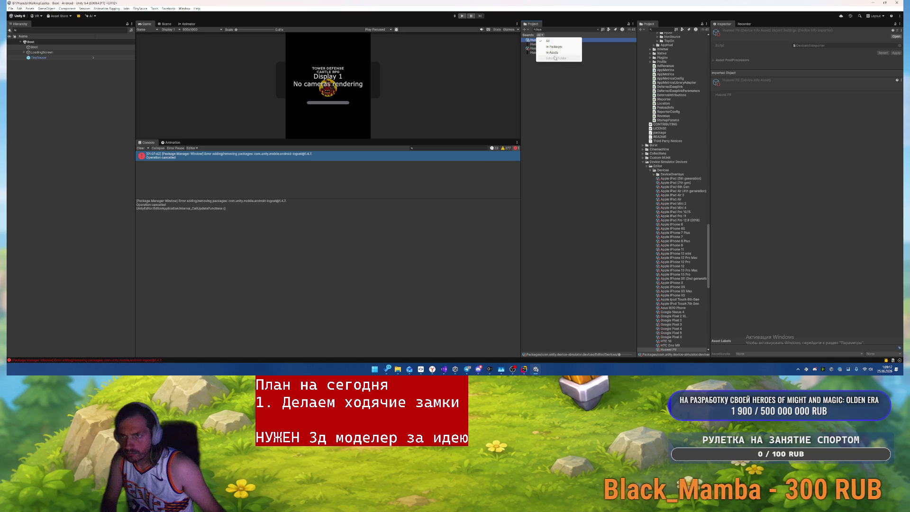
pyautogui.click(564, 52)
pyautogui.press('Escape')
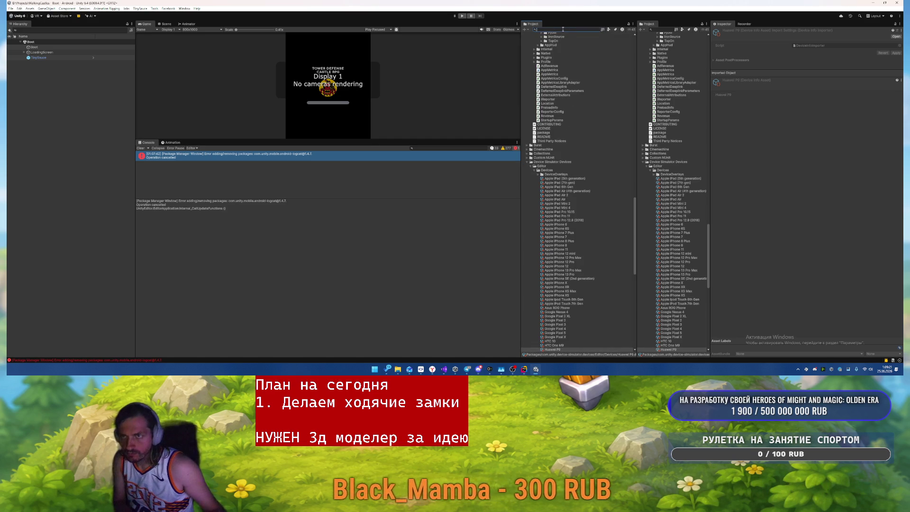
# Step: Search the Project panel for 'android' and jump to the Android folder
pyautogui.click(562, 29)
pyautogui.write('and')
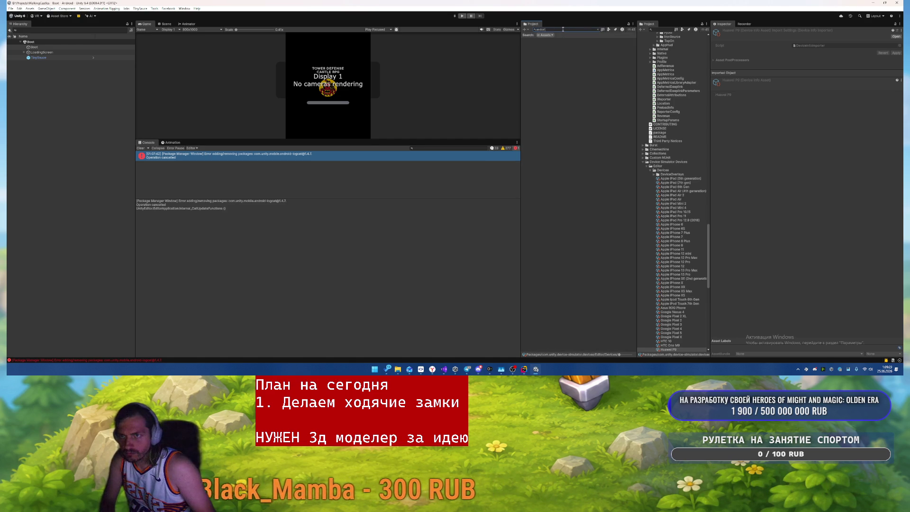
pyautogui.write('roid')
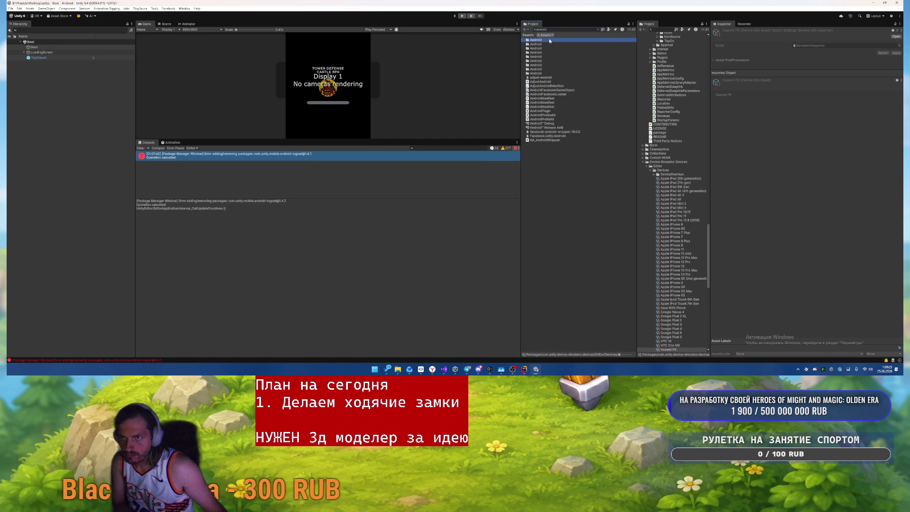
pyautogui.doubleClick(548, 40)
pyautogui.scroll(5, 601, 107)
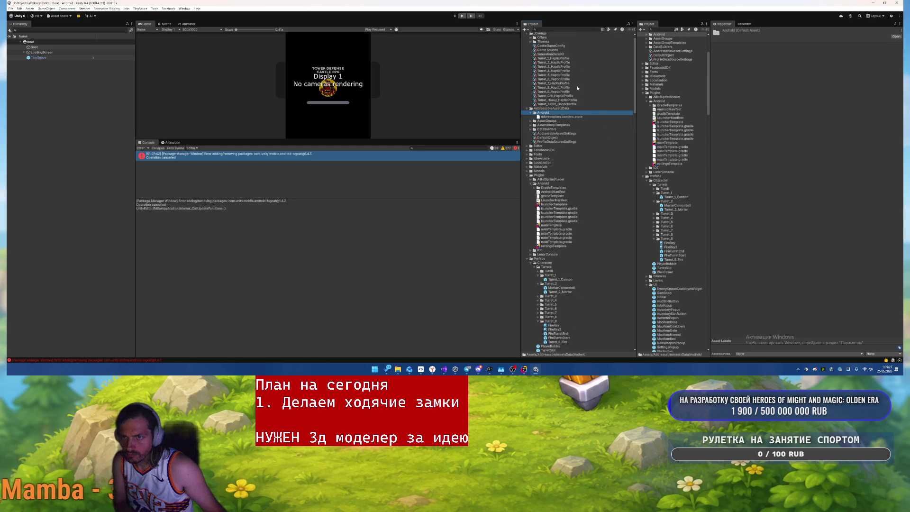
pyautogui.scroll(-6, 580, 119)
# Step: Expand Plugins/Android/GradleTemplates and open the m2repository template in the code editor
pyautogui.click(527, 164)
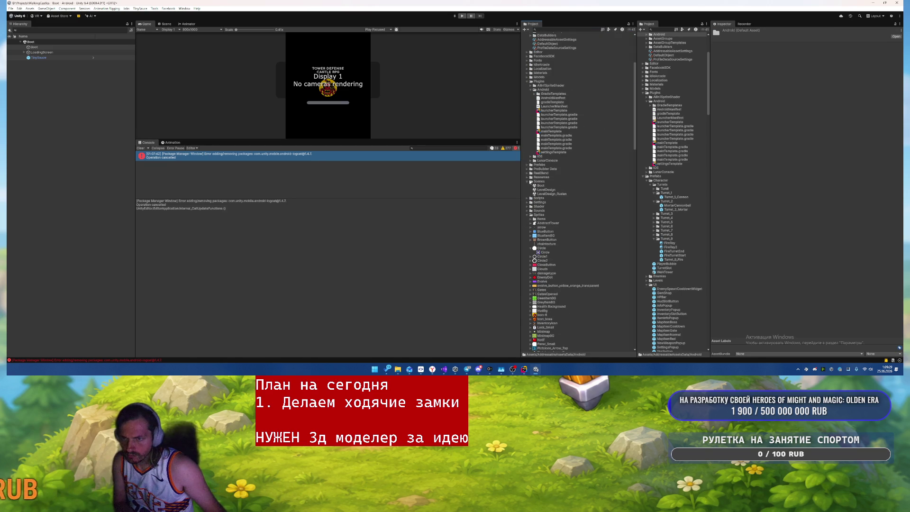
pyautogui.click(525, 215)
pyautogui.scroll(2, 533, 142)
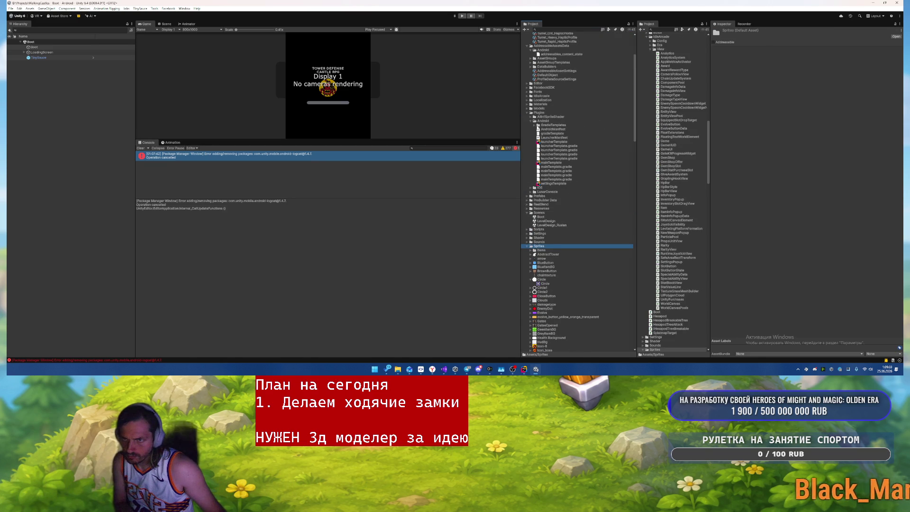
pyautogui.click(531, 125)
pyautogui.click(554, 129)
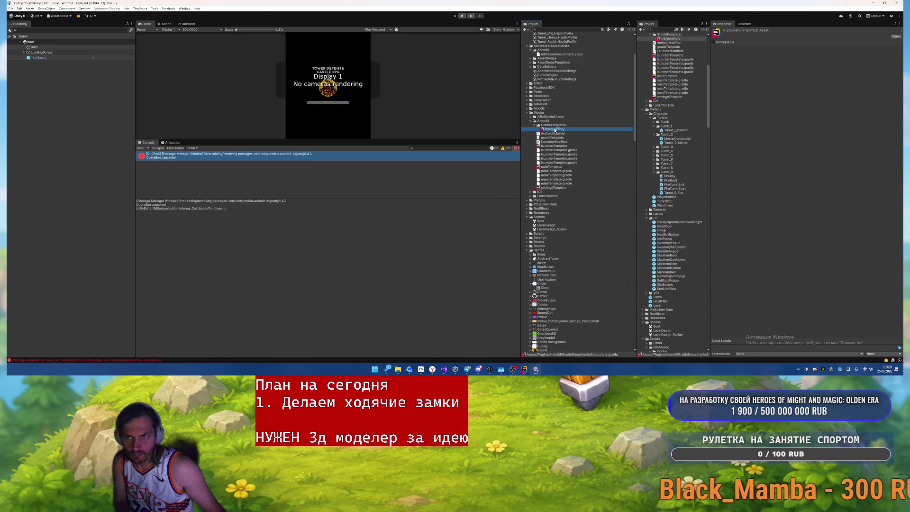
pyautogui.doubleClick(554, 130)
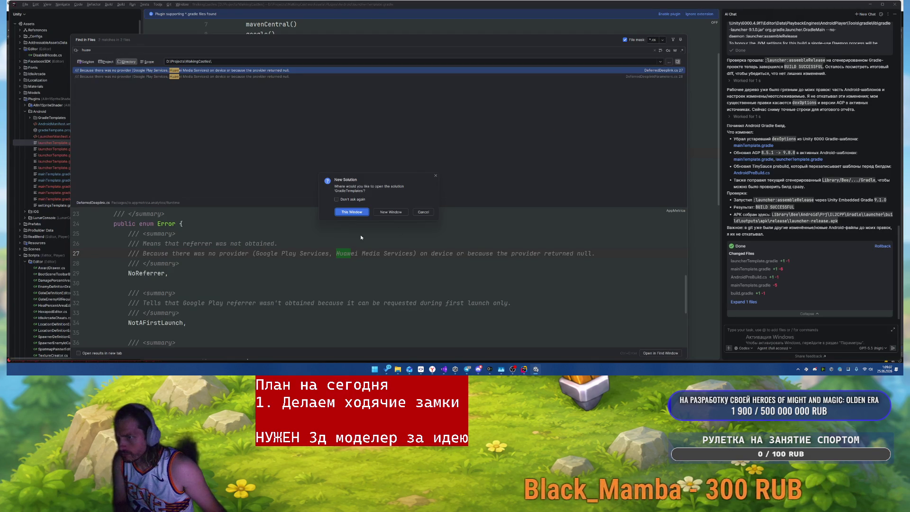
# Step: Dismiss the New Solution prompt and load the WalkingCastles solution in Rider
pyautogui.press('Escape')
pyautogui.press('Escape')
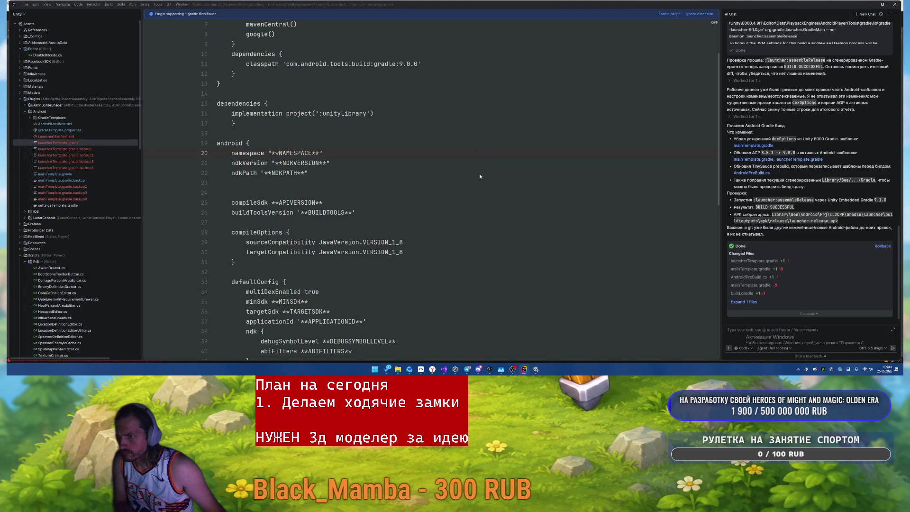
pyautogui.hotkey('alt', 'Tab')
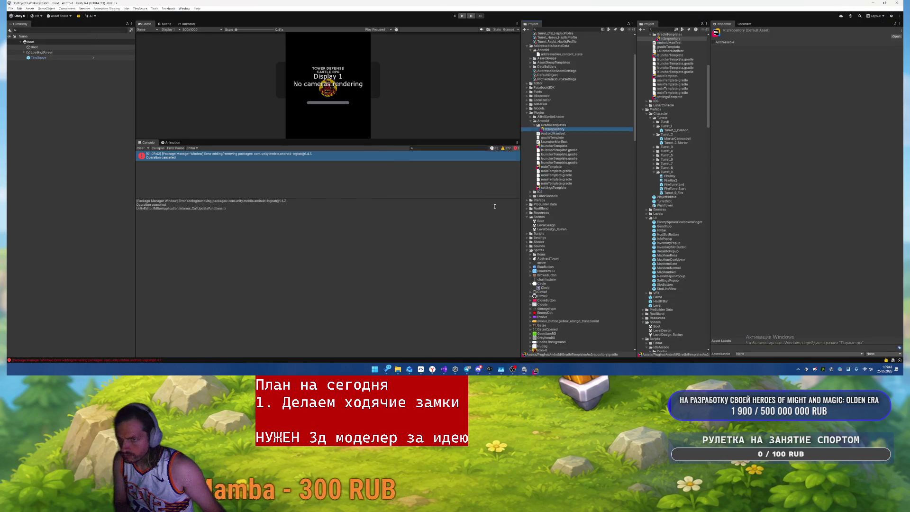
pyautogui.click(489, 176)
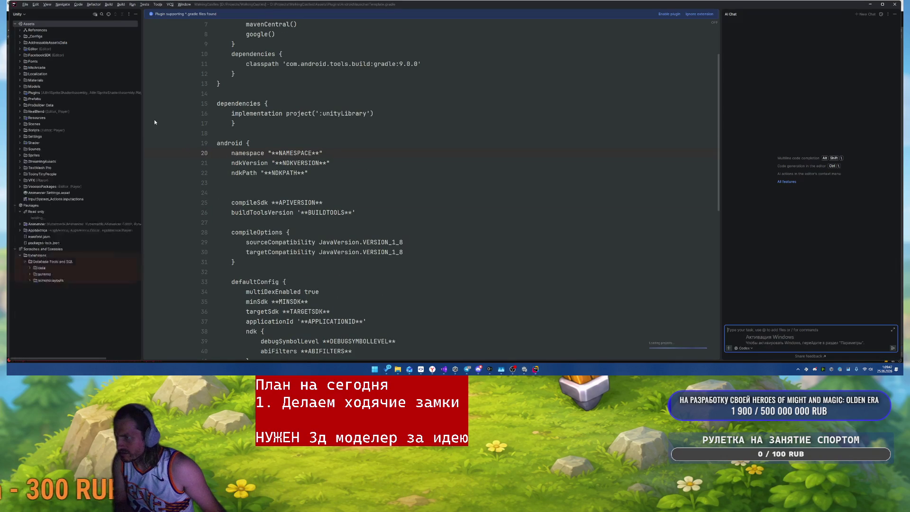
# Step: Open and read m2repository.gradle, gradleTemplate.properties and launcherTemplate.gradle
pyautogui.click(30, 118)
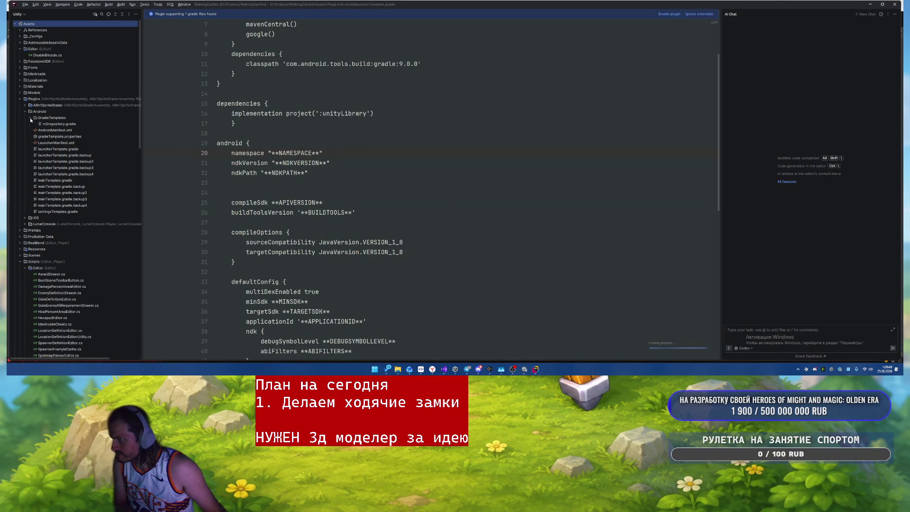
pyautogui.doubleClick(69, 125)
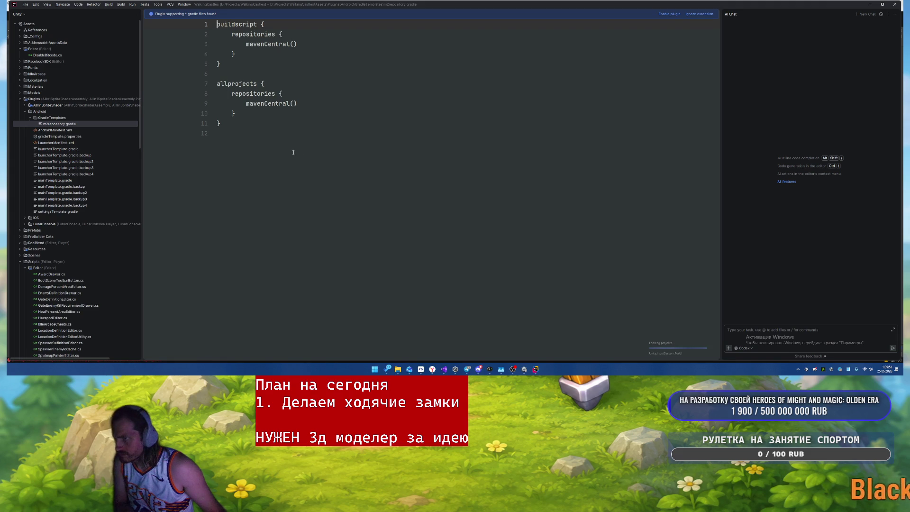
pyautogui.doubleClick(68, 137)
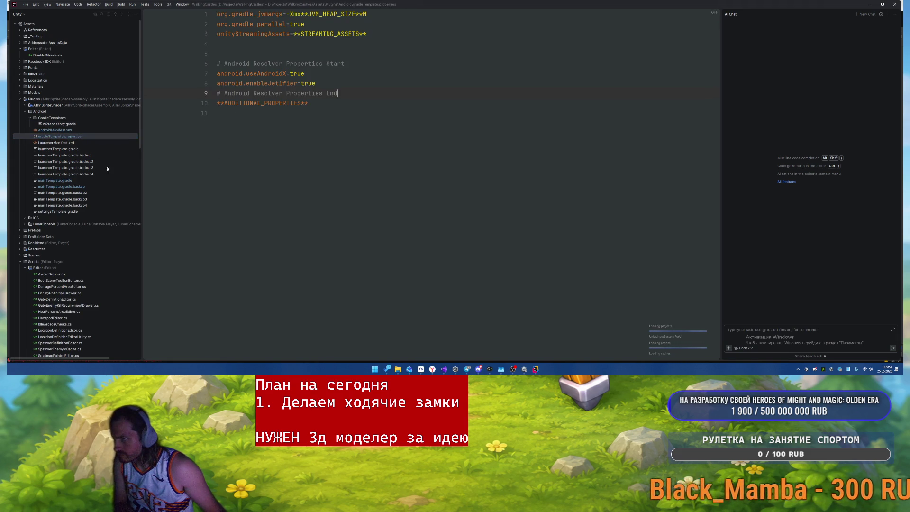
pyautogui.doubleClick(66, 149)
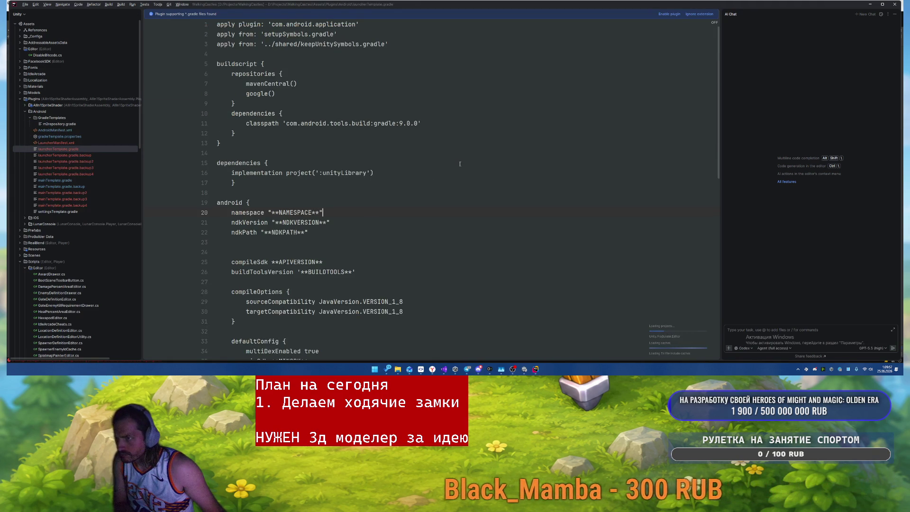
pyautogui.scroll(-2, 458, 163)
pyautogui.scroll(2, 457, 164)
pyautogui.scroll(-6, 455, 164)
pyautogui.scroll(-7, 456, 164)
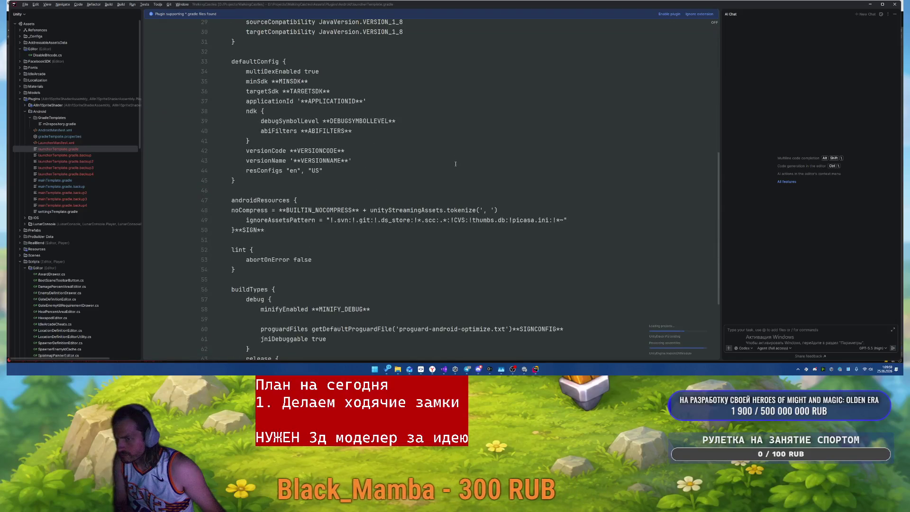
# Step: Read through mainTemplate.gradle, then switch back to Unity
pyautogui.doubleClick(71, 180)
pyautogui.scroll(-4, 450, 169)
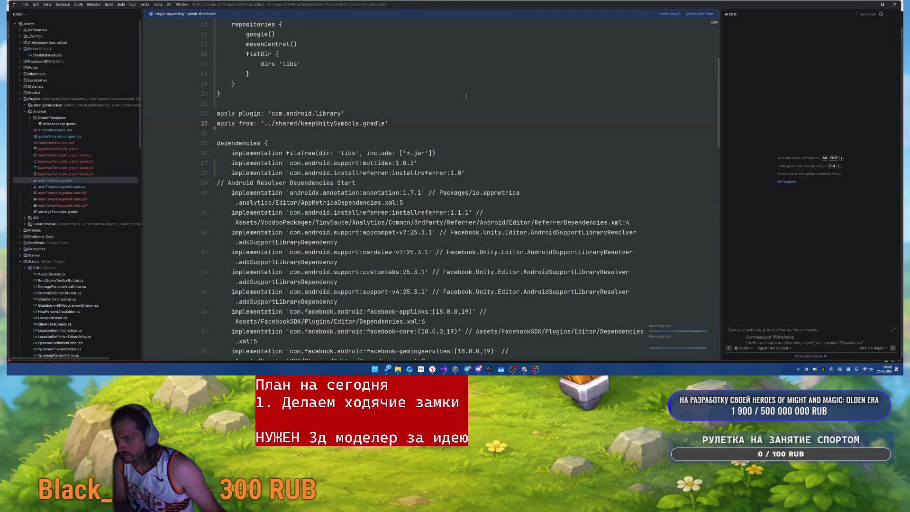
pyautogui.scroll(-5, 466, 96)
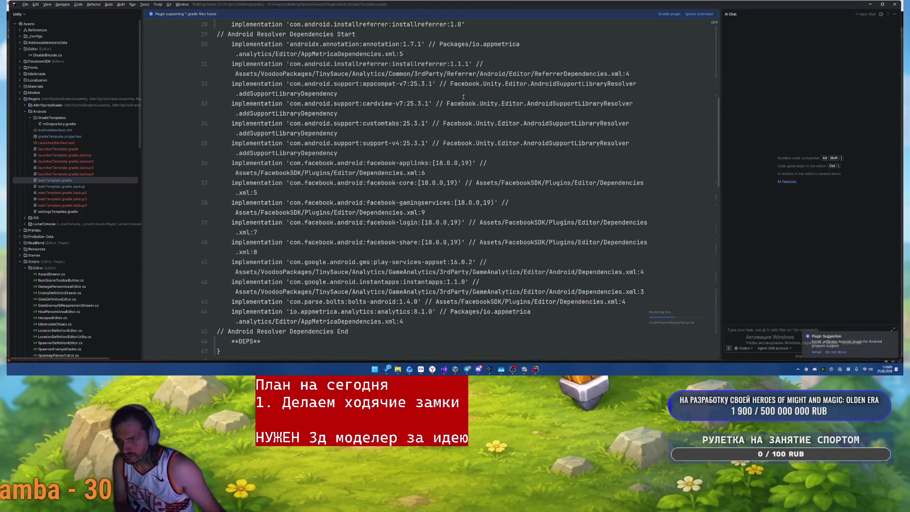
pyautogui.scroll(-2, 463, 96)
pyautogui.scroll(3, 463, 96)
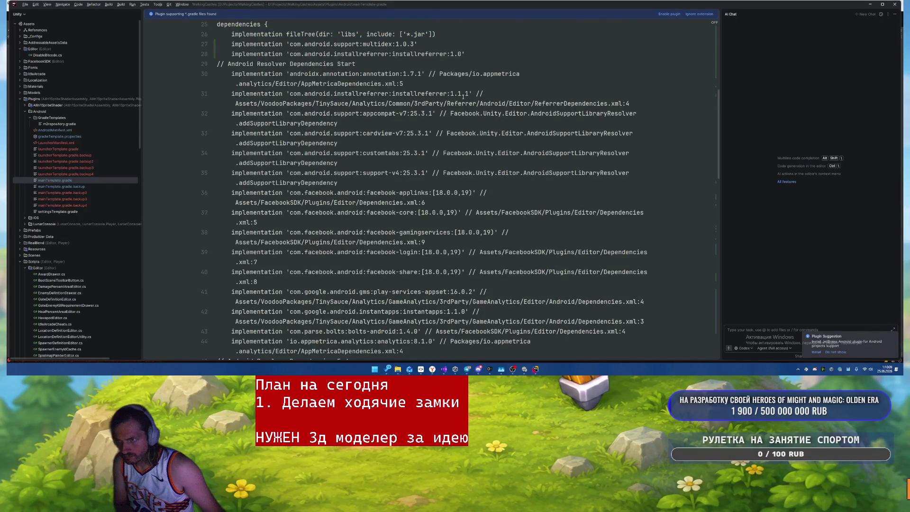
pyautogui.scroll(1, 463, 96)
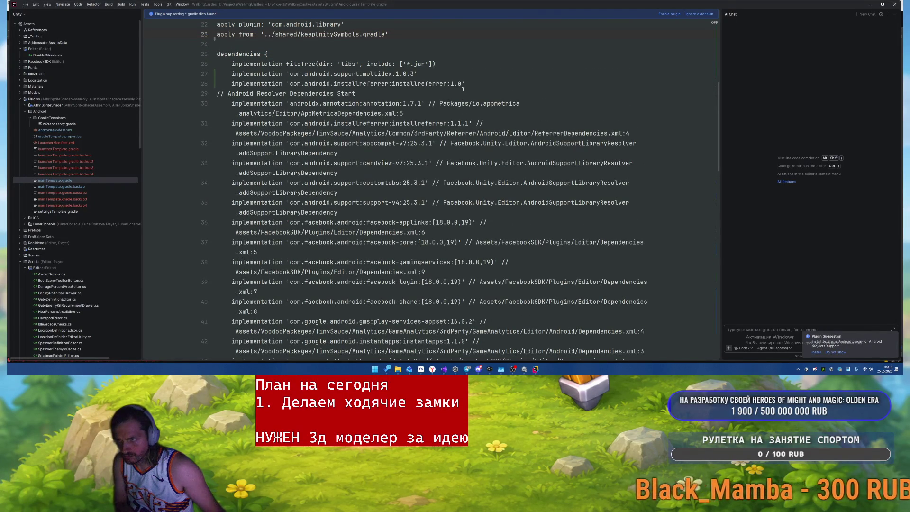
pyautogui.scroll(-8, 463, 96)
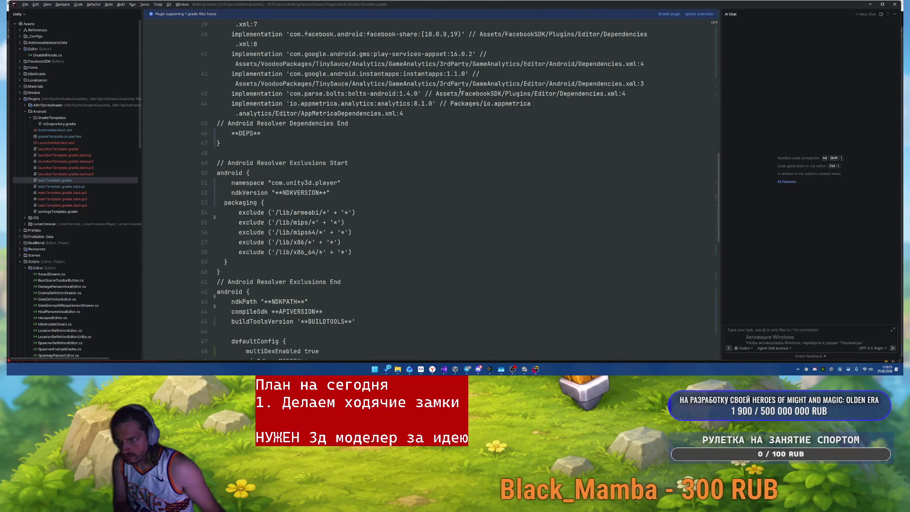
pyautogui.scroll(-6, 460, 91)
pyautogui.scroll(-8, 459, 90)
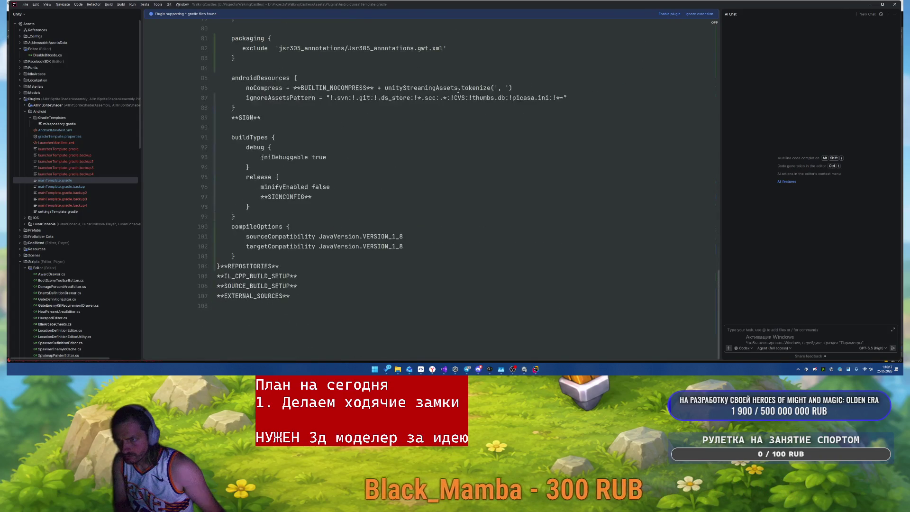
pyautogui.hotkey('alt', 'Tab')
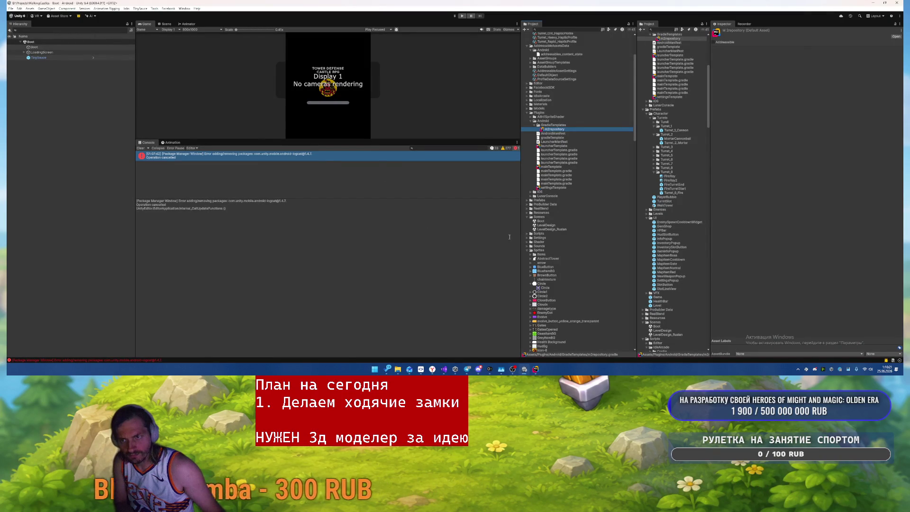
# Step: Make Android Debug the active build profile, then bring up the Walking Castles developer dashboard
pyautogui.click(561, 188)
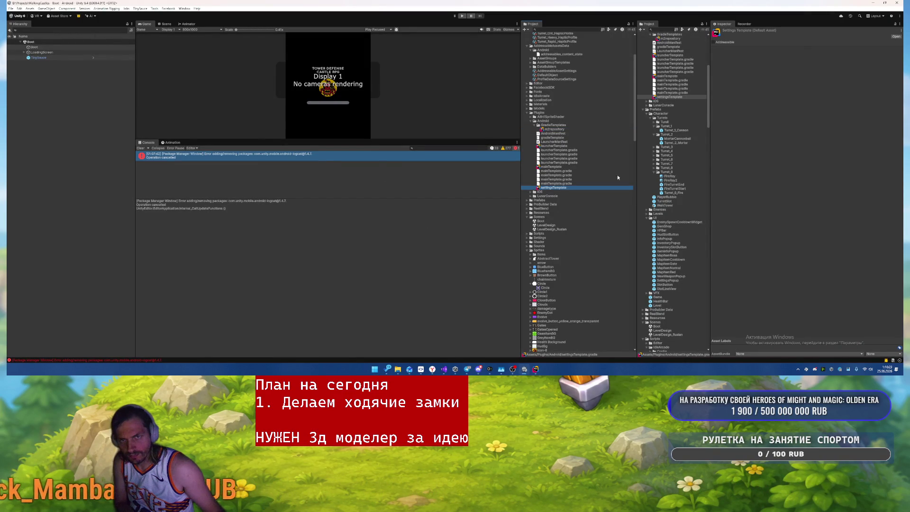
pyautogui.click(558, 166)
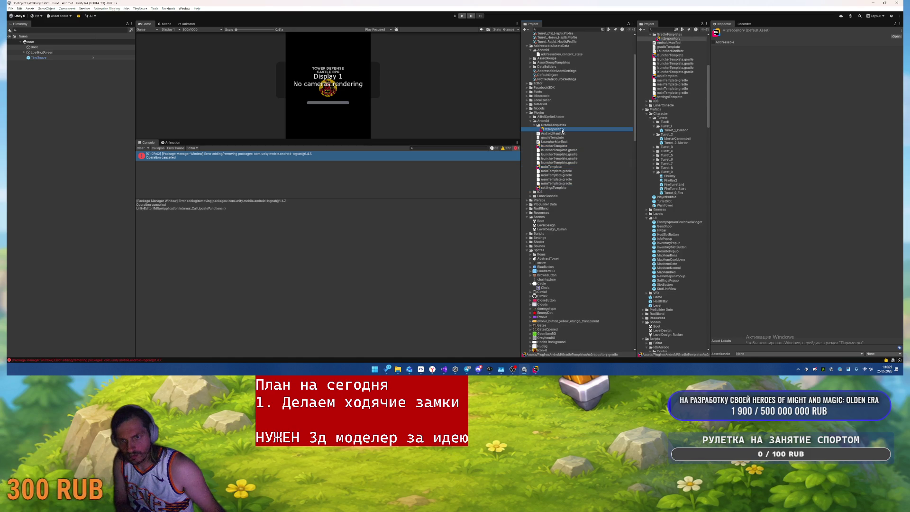
pyautogui.click(10, 9)
pyautogui.click(33, 74)
pyautogui.scroll(-3, 415, 156)
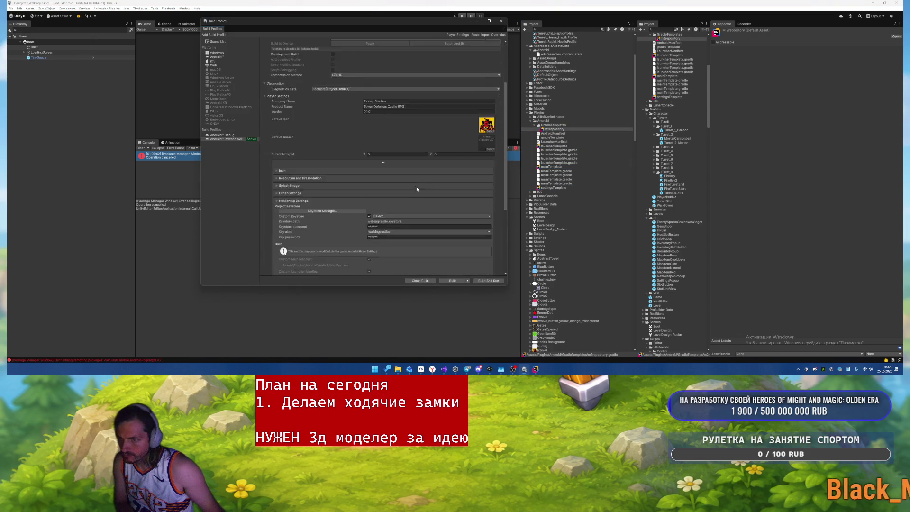
pyautogui.scroll(-3, 417, 188)
pyautogui.click(219, 135)
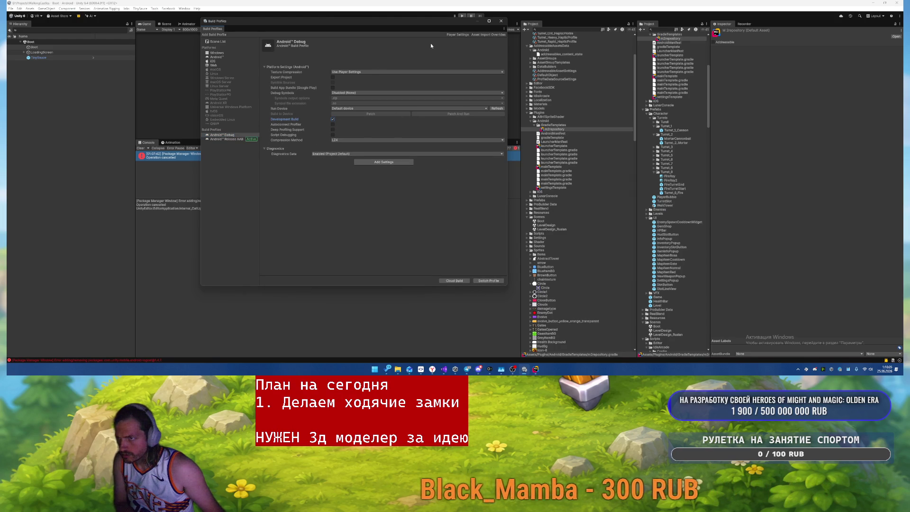
pyautogui.click(493, 282)
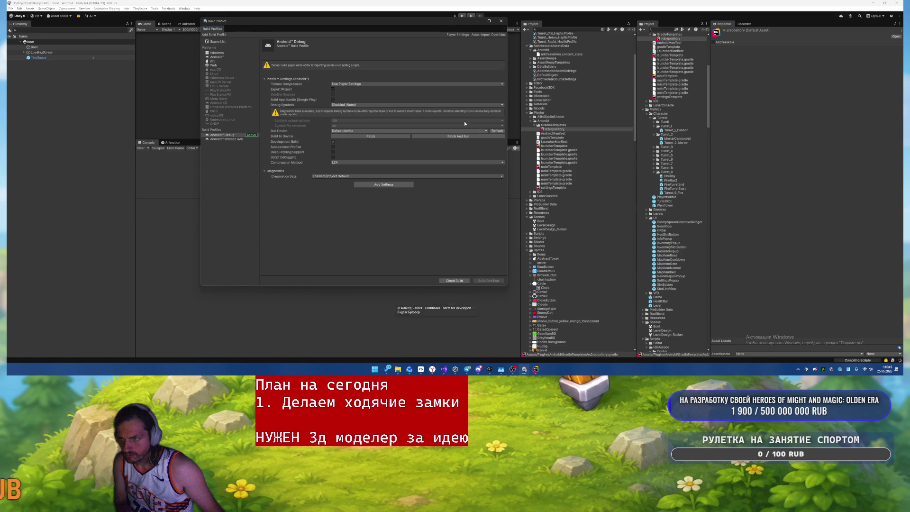
pyautogui.click(458, 342)
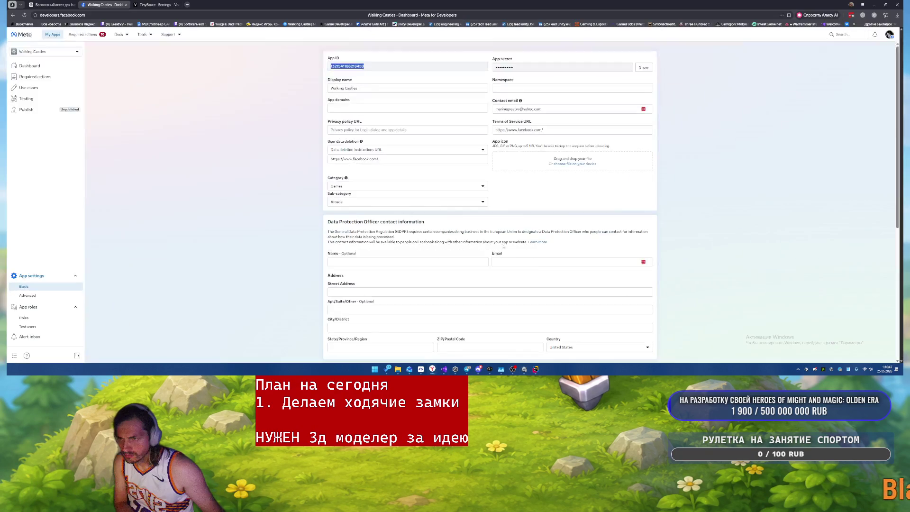
# Step: Close the Walking Castles dashboard, TinySauce settings and chat tabs, then shut the browser
pyautogui.middleClick(109, 2)
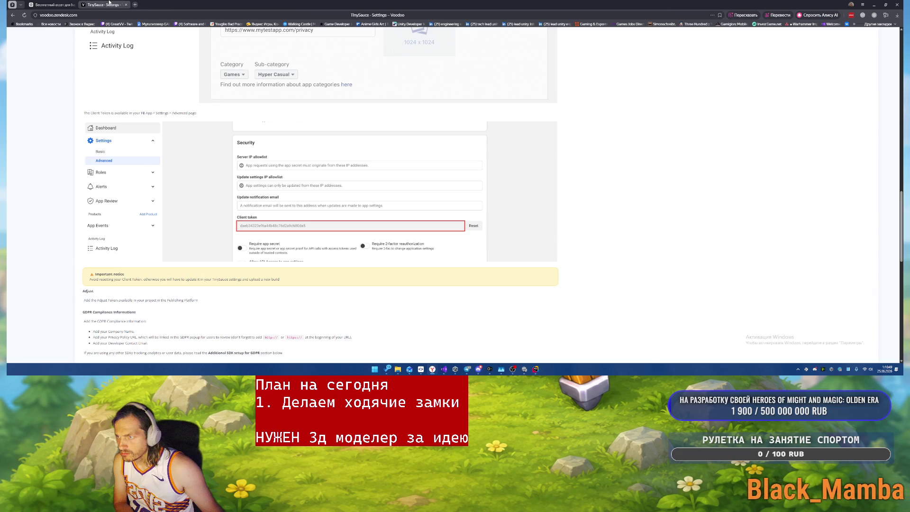
pyautogui.middleClick(109, 2)
pyautogui.hotkey('ctrl', 'w')
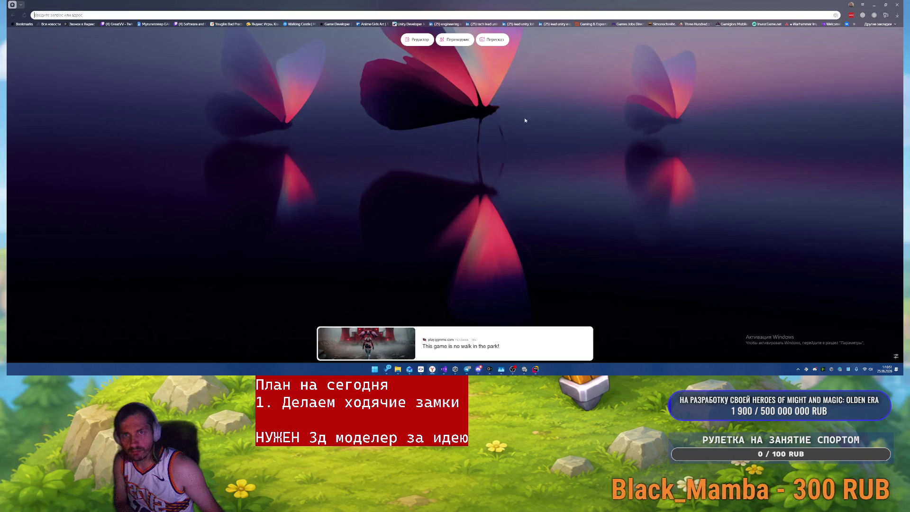
pyautogui.click(894, 5)
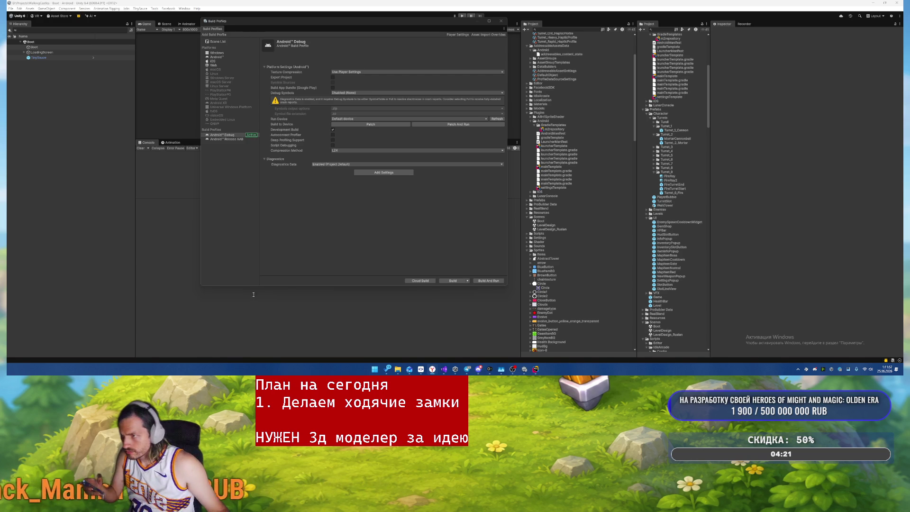
pyautogui.click(184, 9)
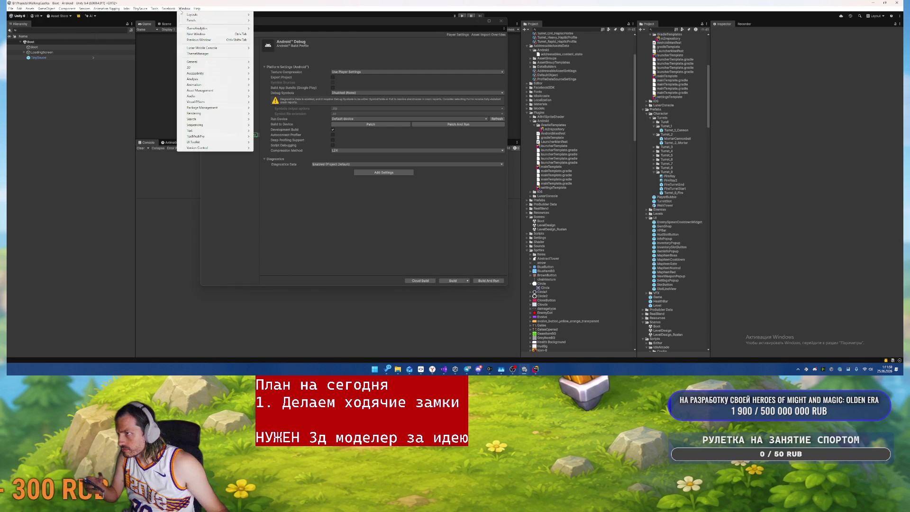
# Step: Open Android Logcat filtered to the WalkingCastles app's log entries
pyautogui.moveTo(194, 78)
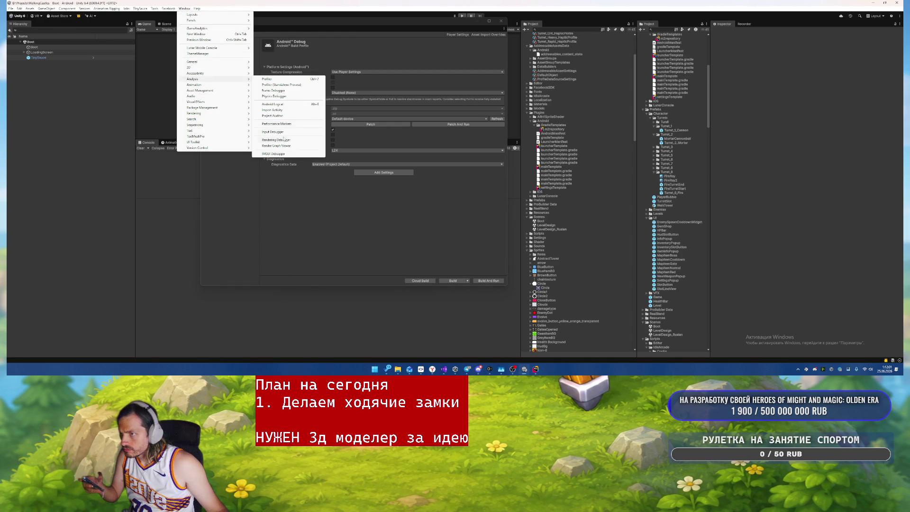
pyautogui.click(278, 104)
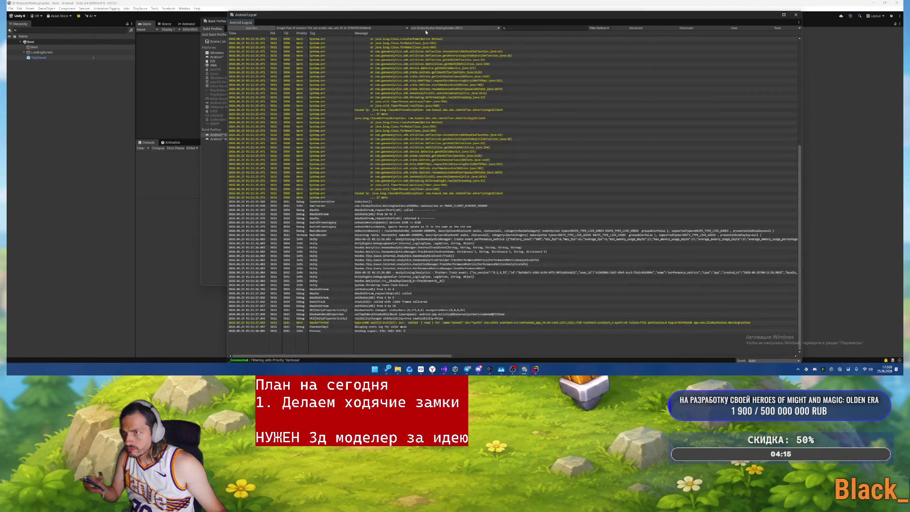
pyautogui.click(432, 29)
pyautogui.click(454, 40)
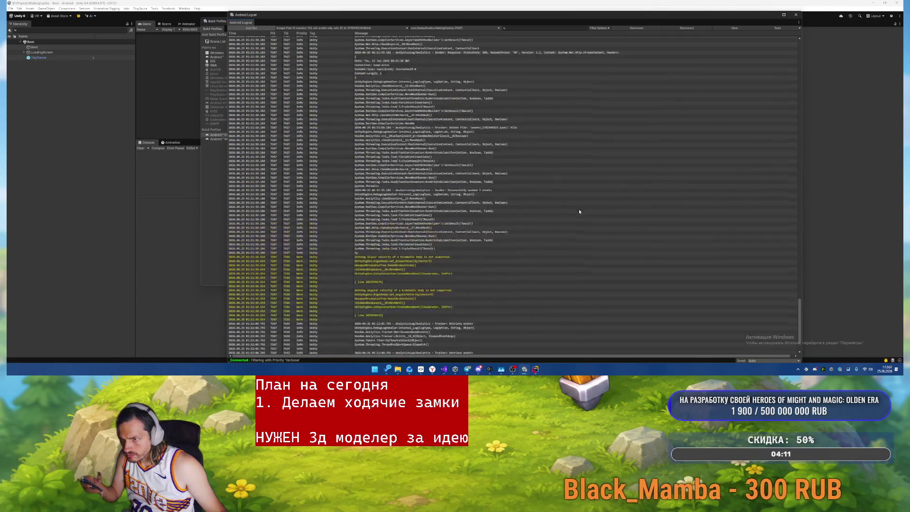
# Step: Scroll up and down through the WalkingCastles device log to review it
pyautogui.moveTo(800, 327); pyautogui.dragTo(792, 160)
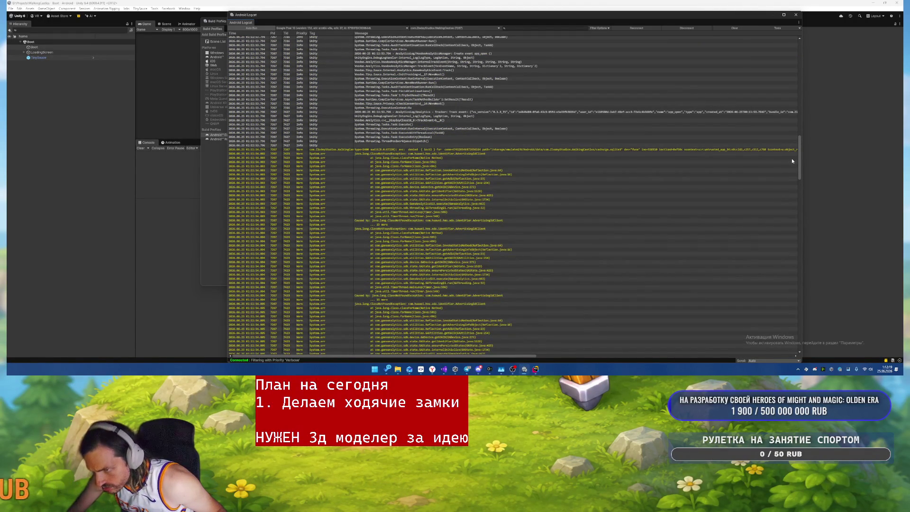
pyautogui.scroll(10, 791, 161)
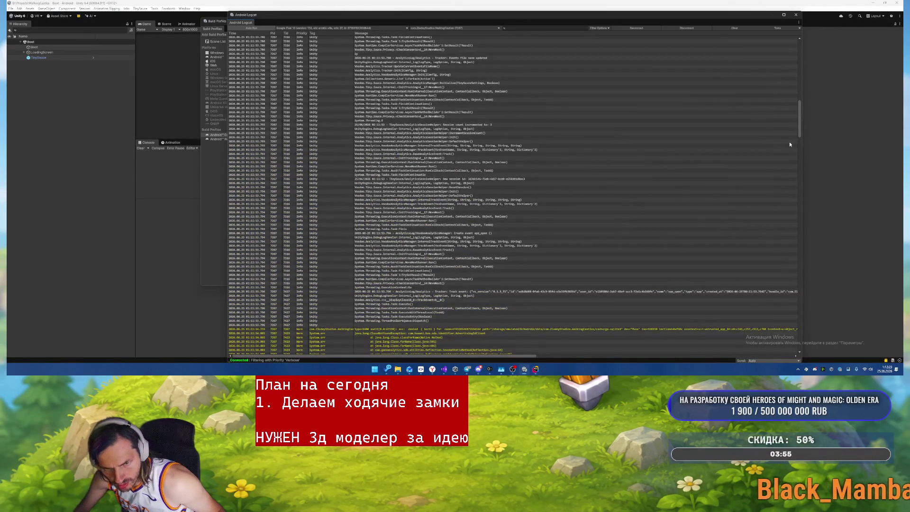
pyautogui.scroll(15, 791, 118)
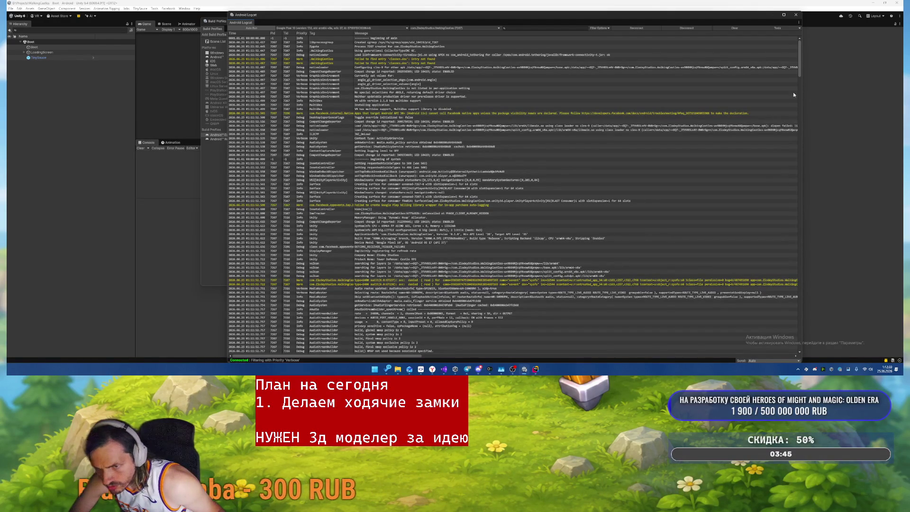
pyautogui.scroll(-5, 784, 140)
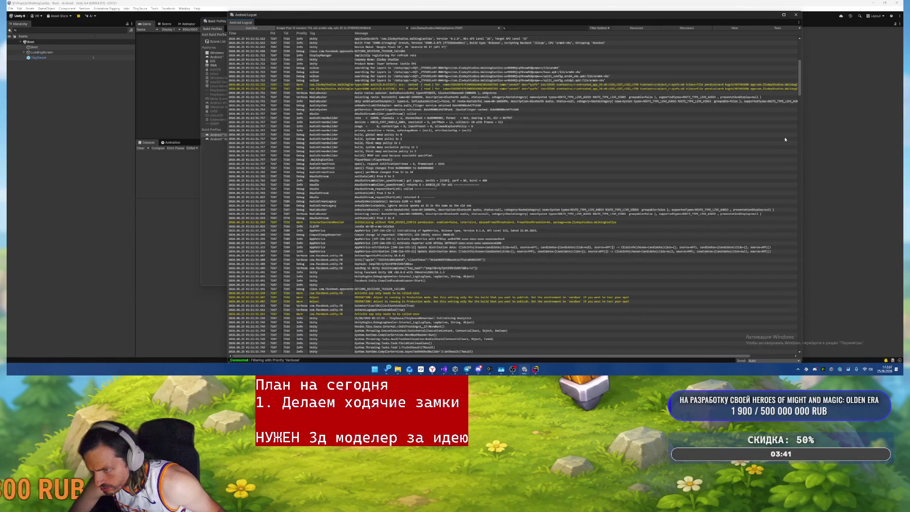
pyautogui.scroll(-3, 785, 142)
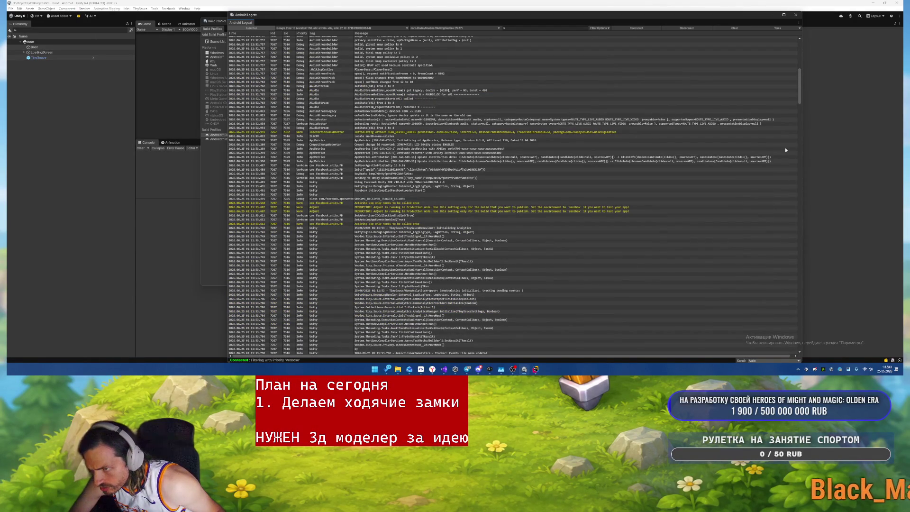
pyautogui.scroll(-10, 784, 150)
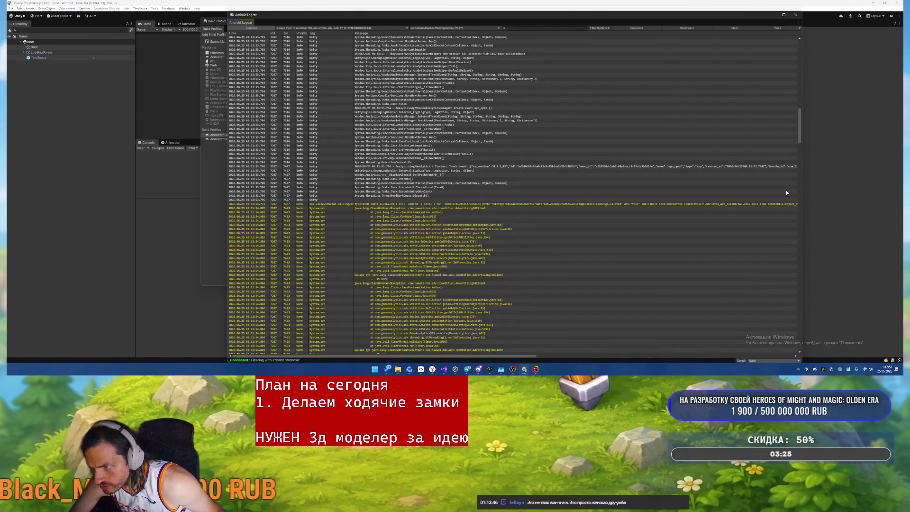
pyautogui.scroll(-5, 784, 199)
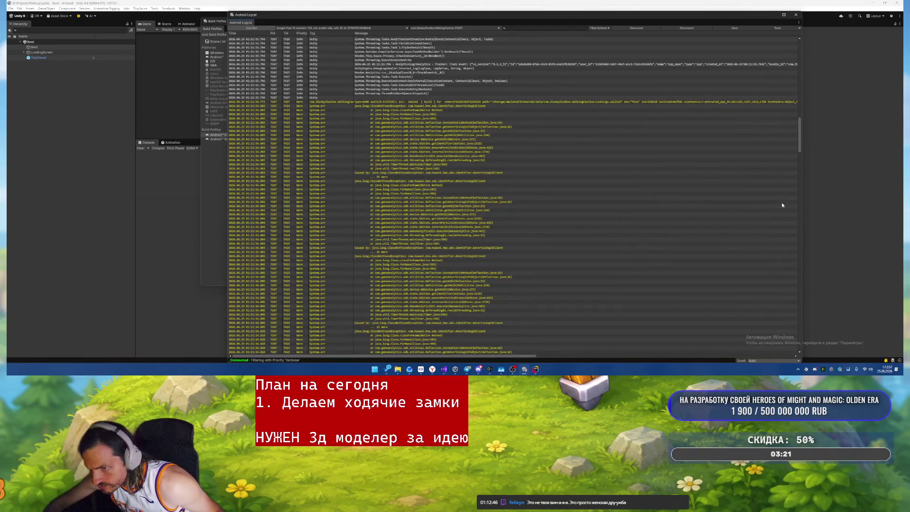
pyautogui.scroll(-10, 782, 205)
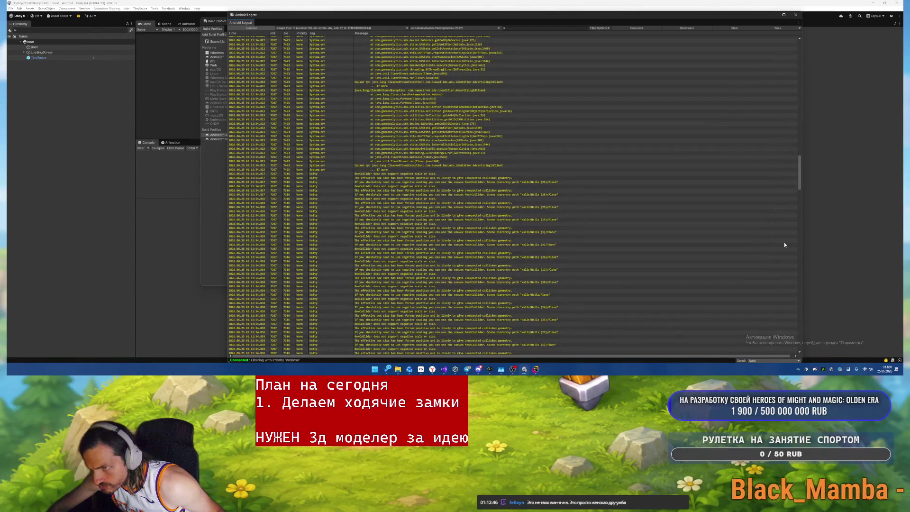
pyautogui.scroll(1, 784, 243)
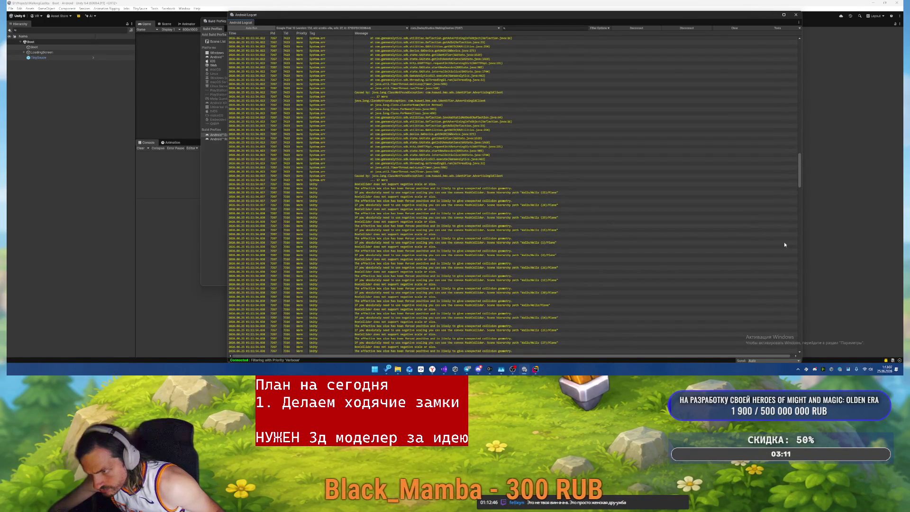
pyautogui.scroll(3, 784, 243)
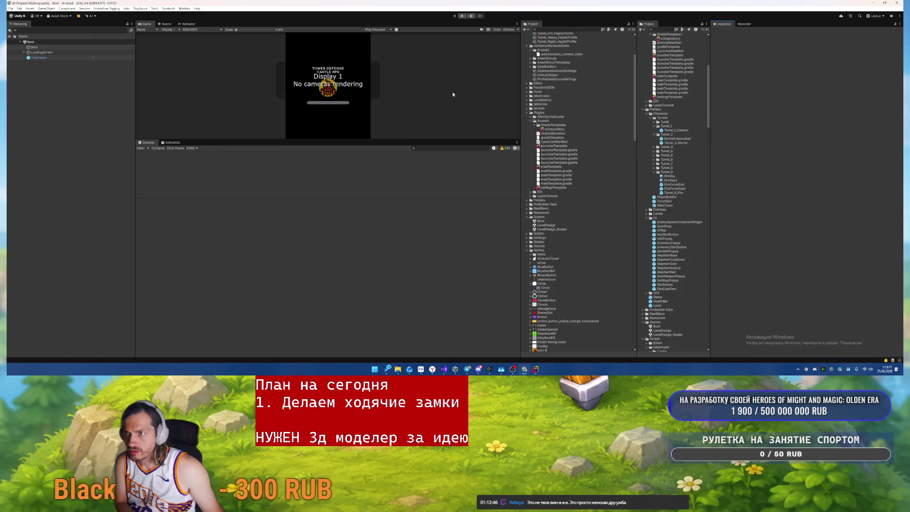
# Step: Filter the LevelDesign hierarchy to Box Collider objects and step through Walls_R and Wall_2
pyautogui.scroll(-5, 682, 176)
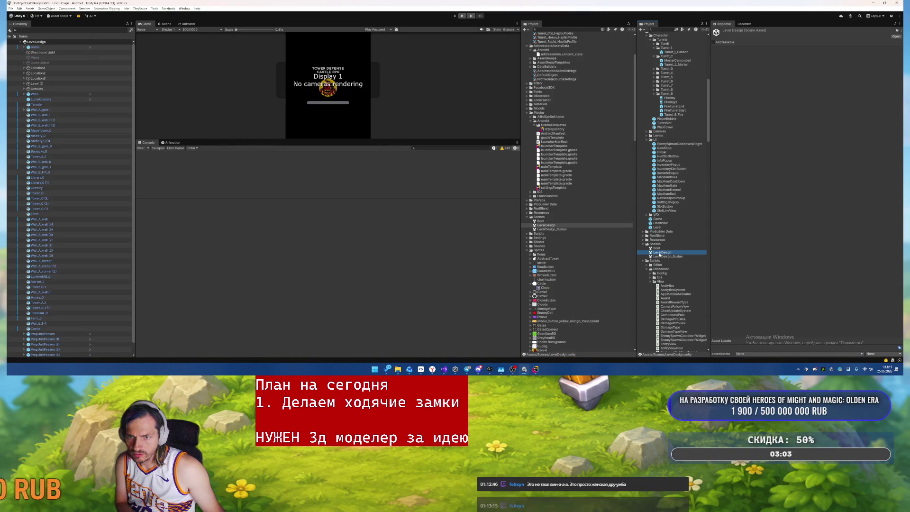
pyautogui.write('lbl')
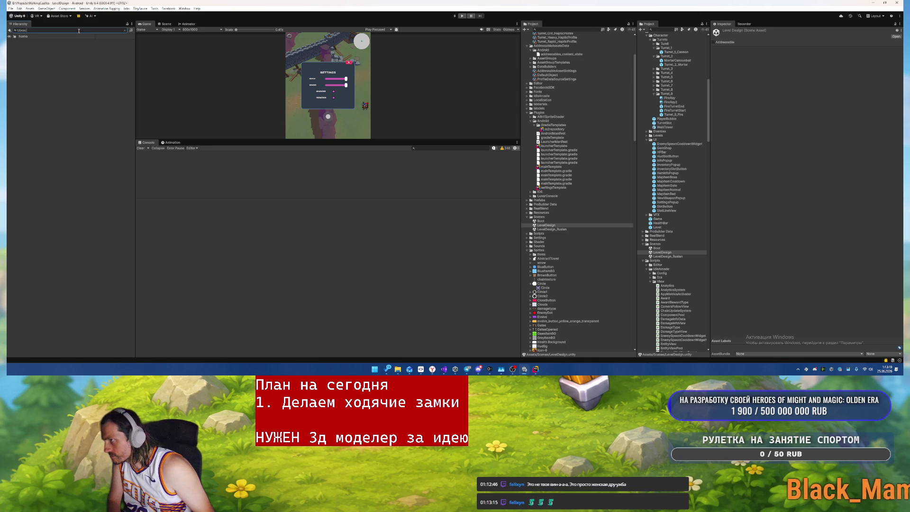
pyautogui.write('r')
pyautogui.click(43, 58)
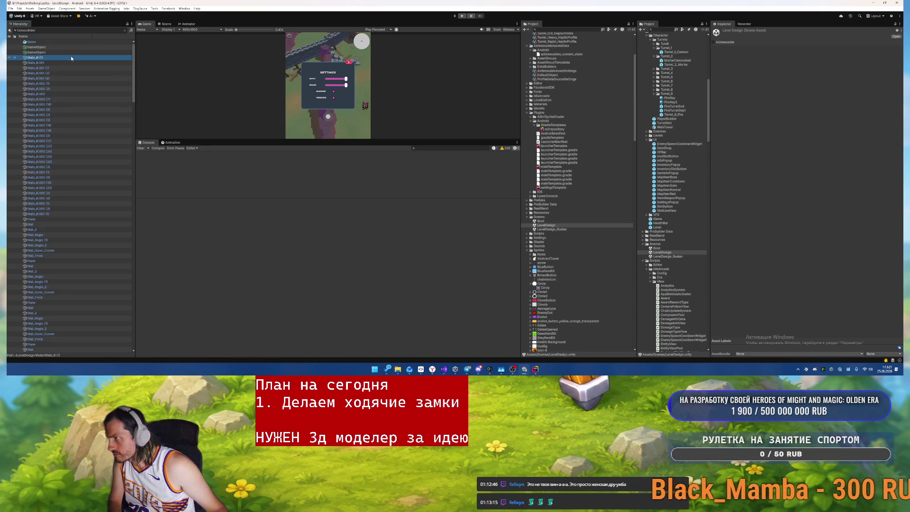
pyautogui.press('Down')
pyautogui.press('Down')
pyautogui.press('Down')
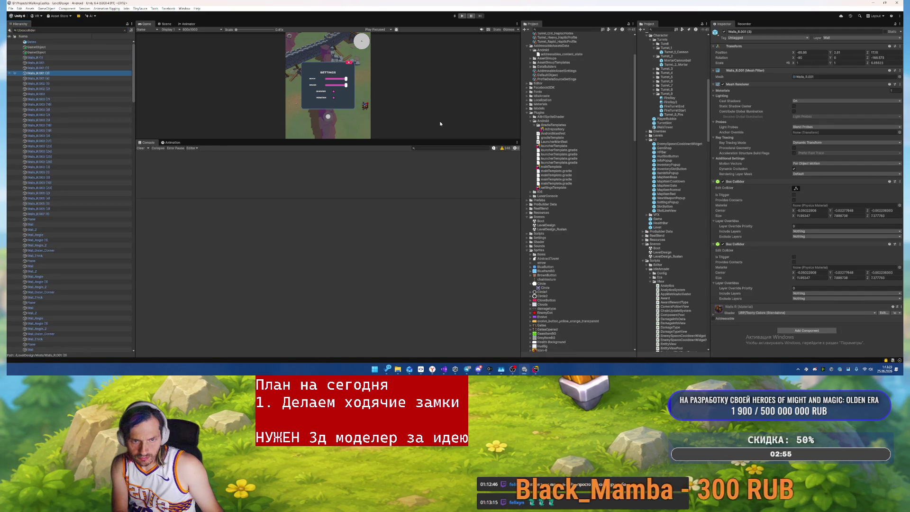
pyautogui.press('Down')
pyautogui.press('Down')
pyautogui.press('Down')
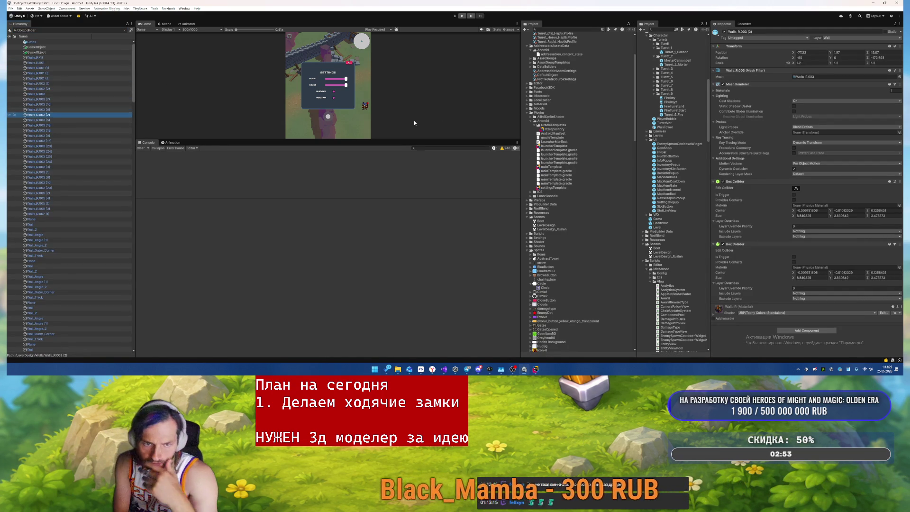
pyautogui.press('Up')
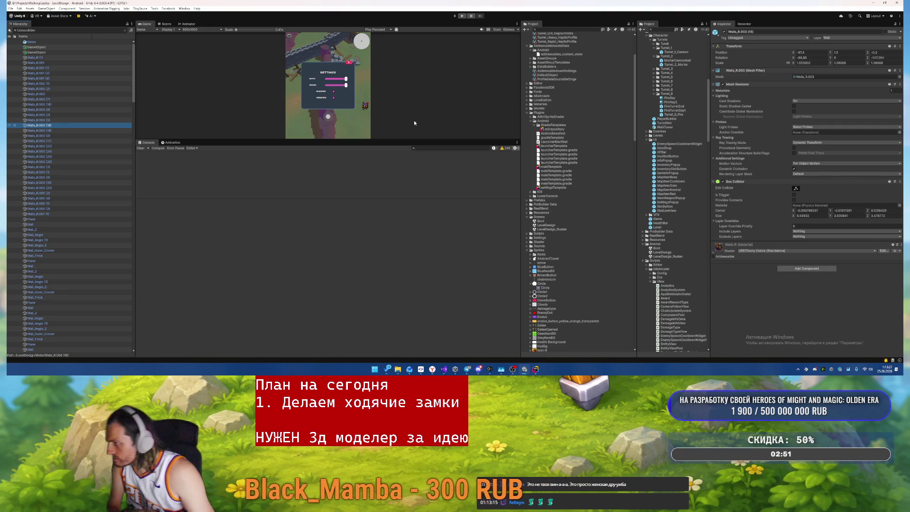
pyautogui.hotkey('alt', 'Tab')
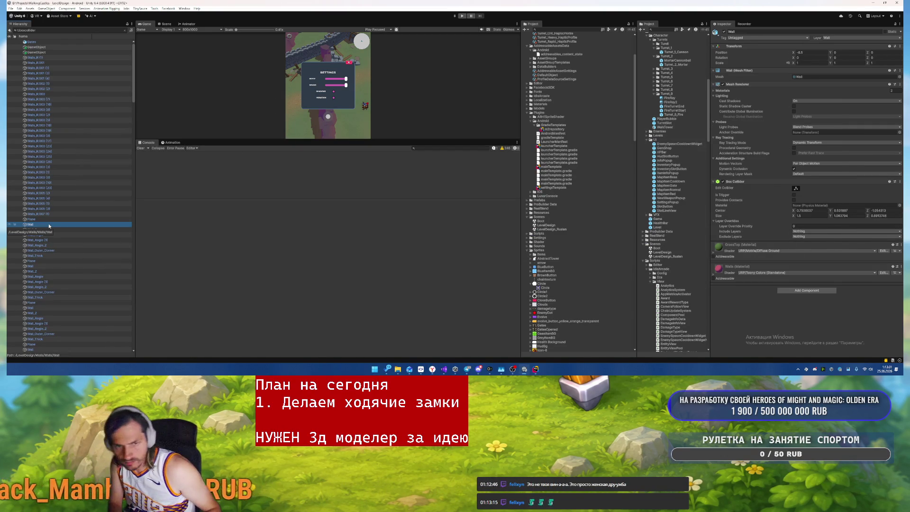
pyautogui.press('Down')
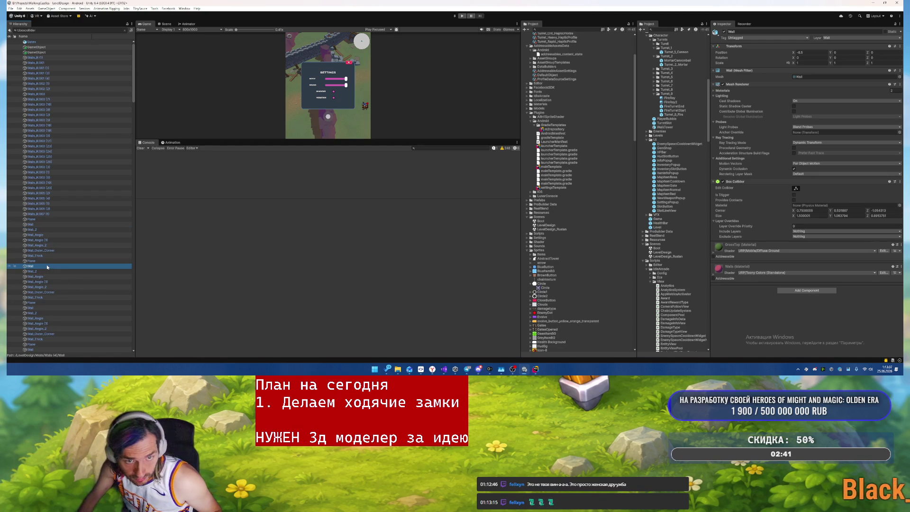
# Step: Narrow the hierarchy search to 'wall' and inspect Wall_B_wall and Wall_B_wall (35)
pyautogui.click(88, 30)
pyautogui.write('wall')
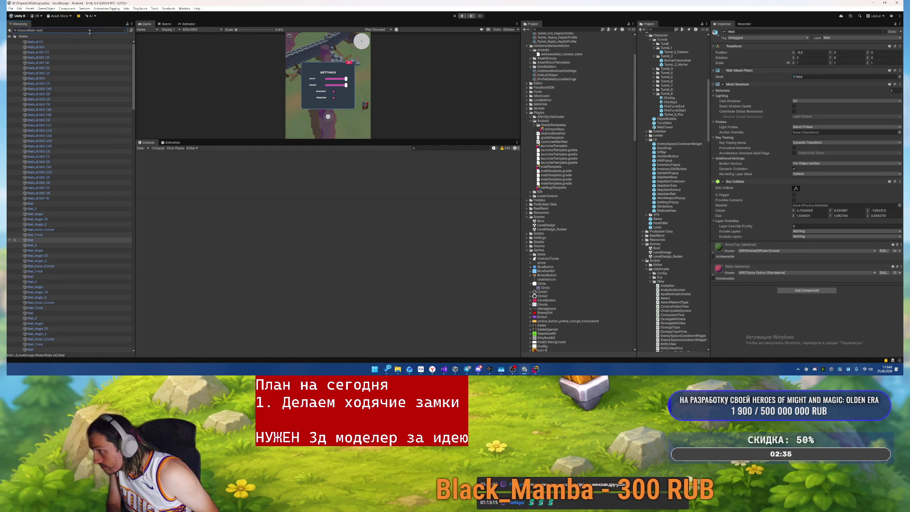
pyautogui.scroll(-5, 126, 264)
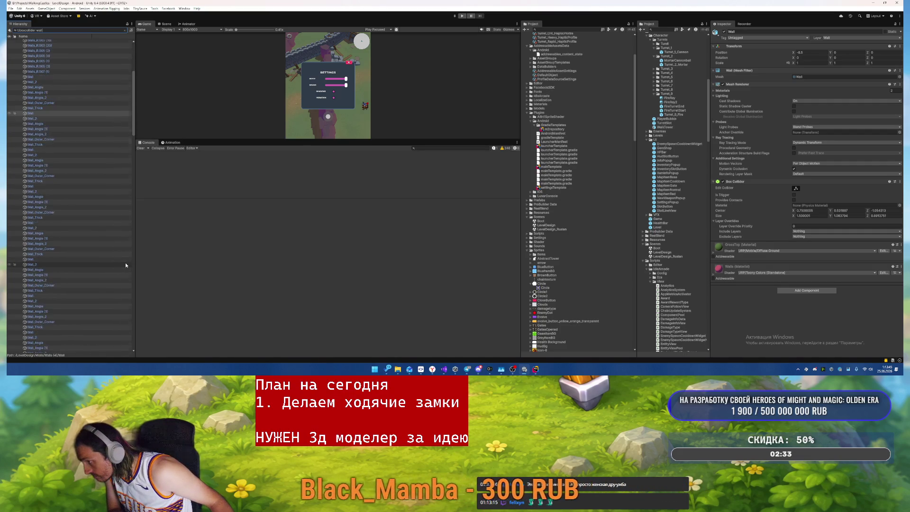
pyautogui.scroll(-15, 123, 261)
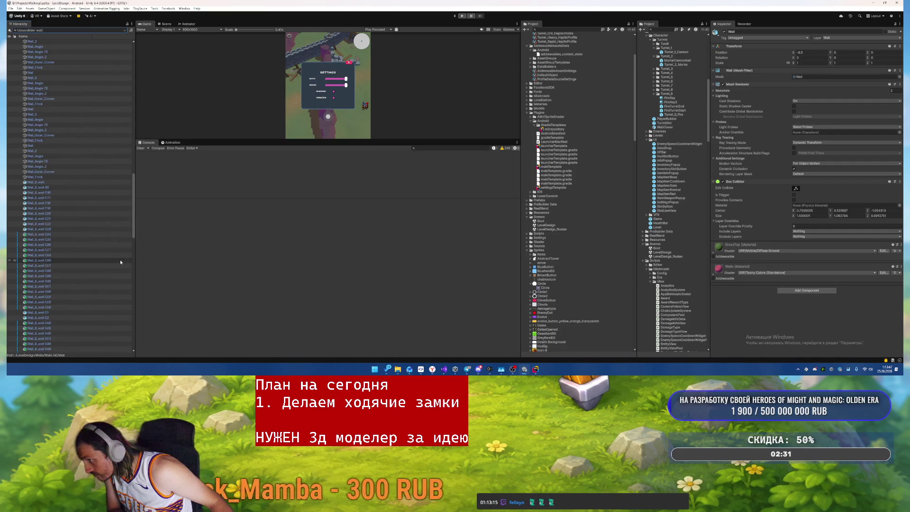
pyautogui.click(67, 181)
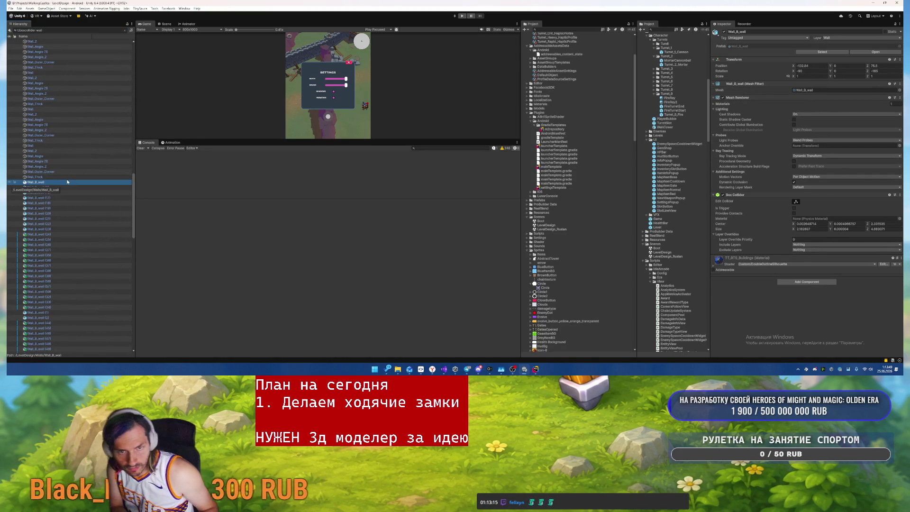
pyautogui.press('Down')
pyautogui.press('Down')
pyautogui.press('Down')
pyautogui.press('Down')
pyautogui.press('Down')
pyautogui.press('Down')
# Step: Step through Wall_Angle, Wall_Angle_2 and Wall_Thick up to Wall_Outer_Corner
pyautogui.press('Down')
pyautogui.press('Down')
pyautogui.press('Down')
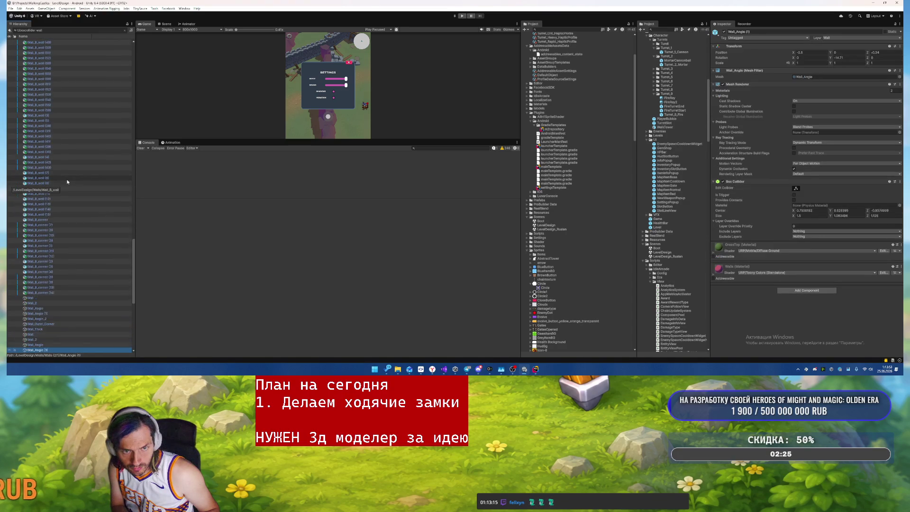
pyautogui.press('Down')
pyautogui.press('Down')
pyautogui.press('Down')
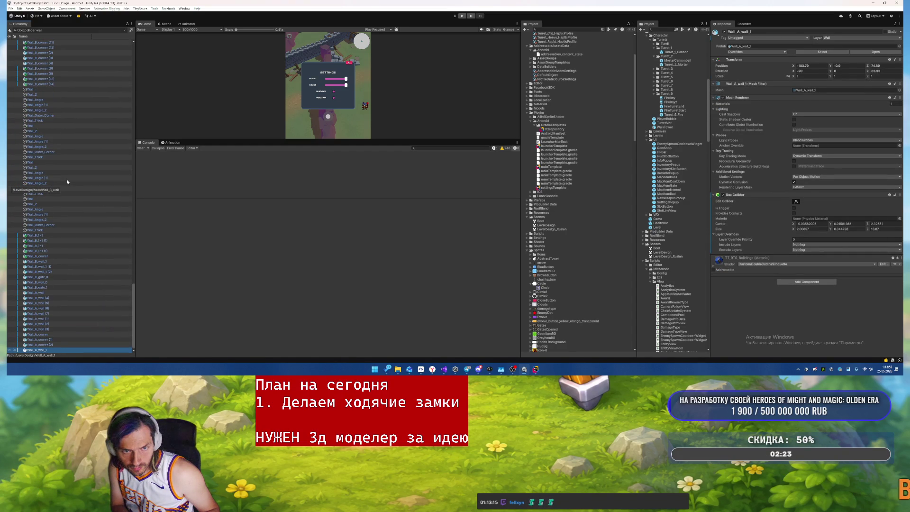
pyautogui.press('Up')
pyautogui.press('Up')
pyautogui.press('Up')
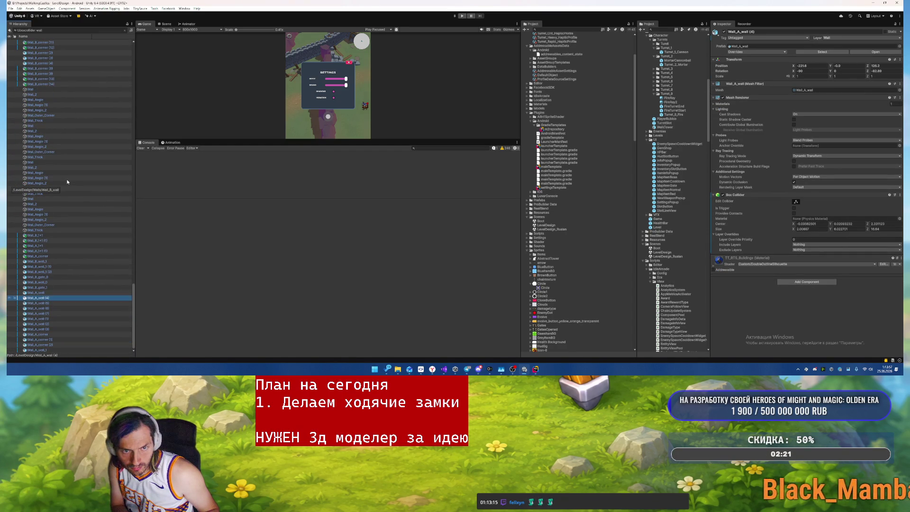
pyautogui.press('Up')
pyautogui.press('Up')
pyautogui.press('Up')
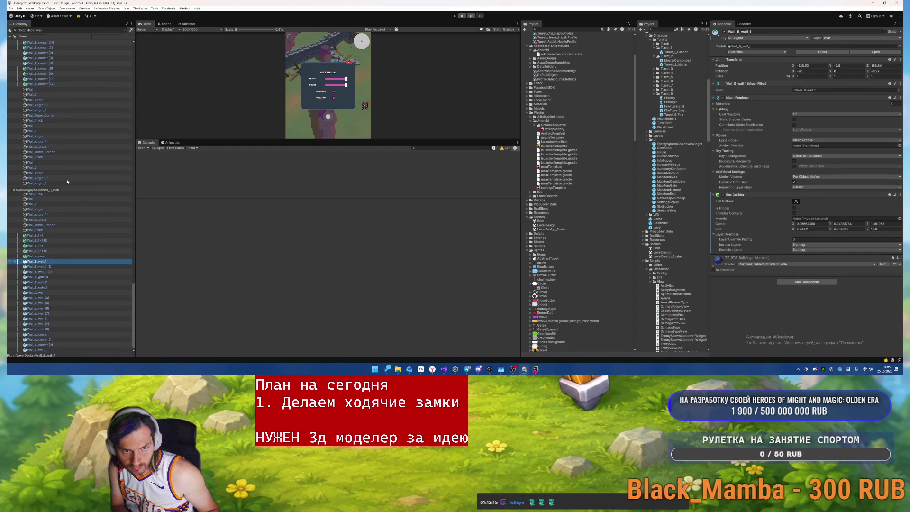
pyautogui.press('Up')
pyautogui.press('Up')
pyautogui.press('Up')
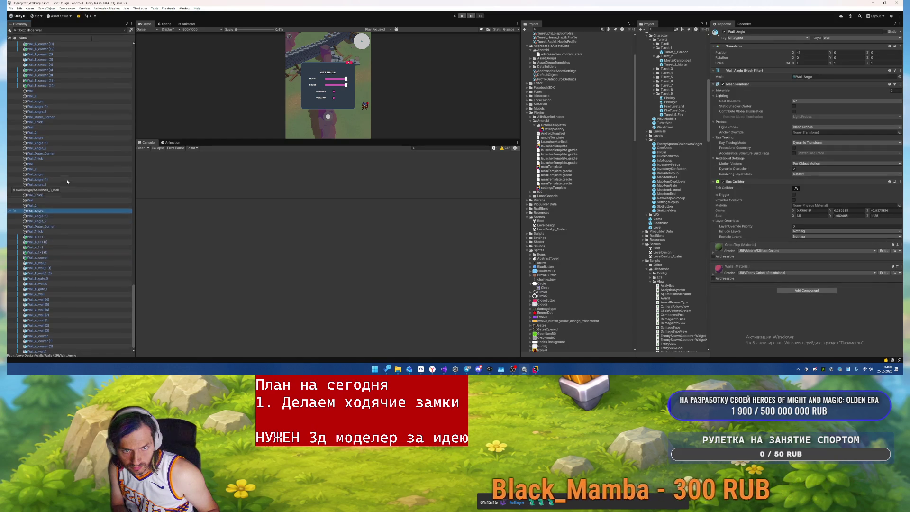
pyautogui.press('Up')
pyautogui.press('Up')
pyautogui.press('Up')
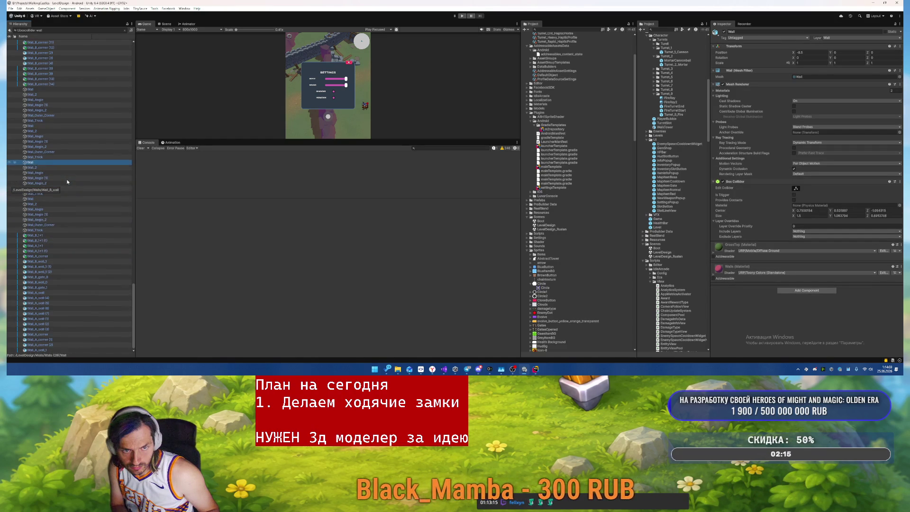
pyautogui.press('Up')
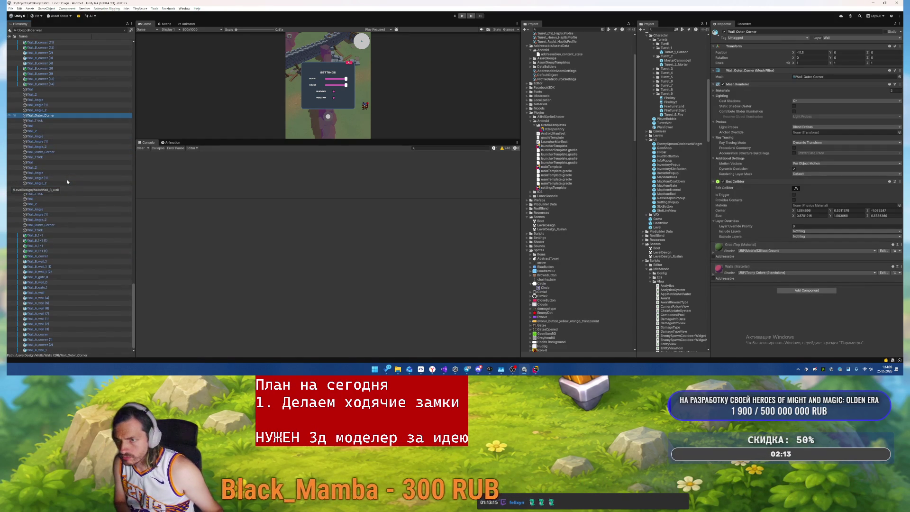
# Step: Enlarge the Console list and browse the RealBlend.cs and SpawnerEnemyIdCache.cs warnings
pyautogui.click(311, 174)
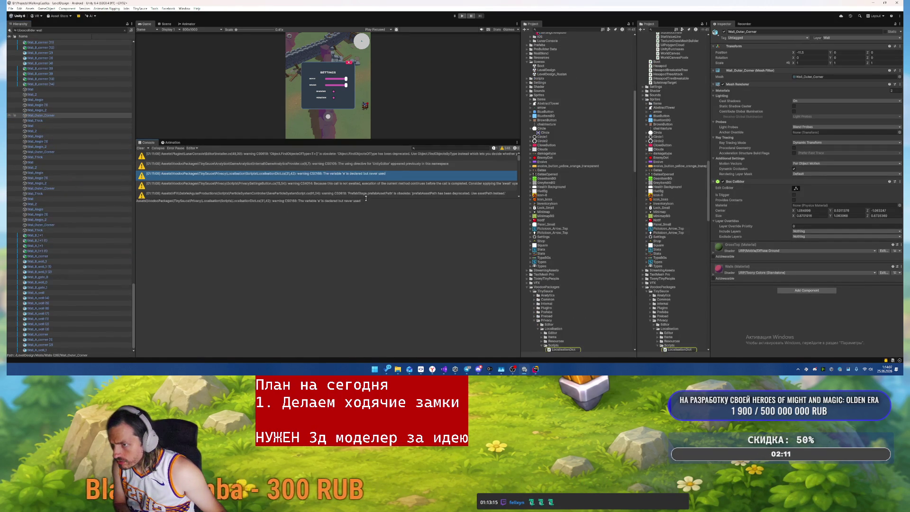
pyautogui.moveTo(365, 199); pyautogui.dragTo(368, 309)
pyautogui.scroll(-5, 371, 256)
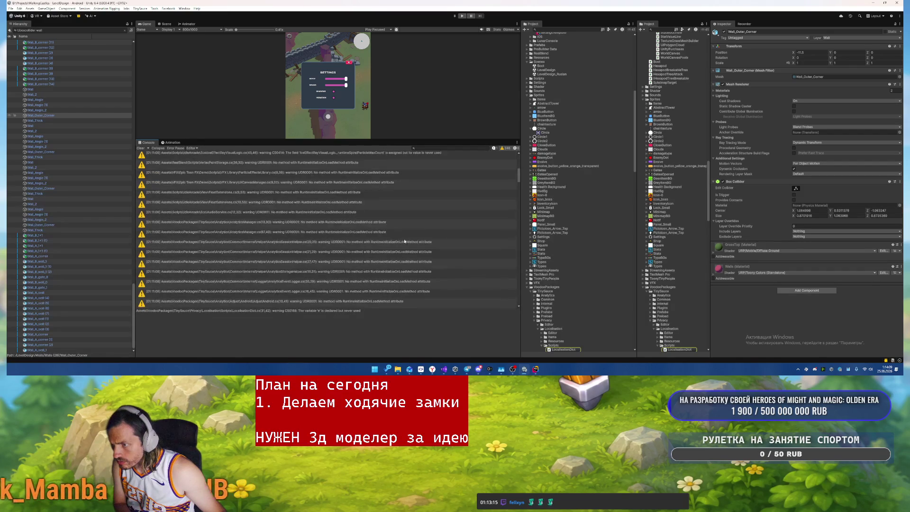
pyautogui.scroll(-10, 518, 178)
pyautogui.click(389, 261)
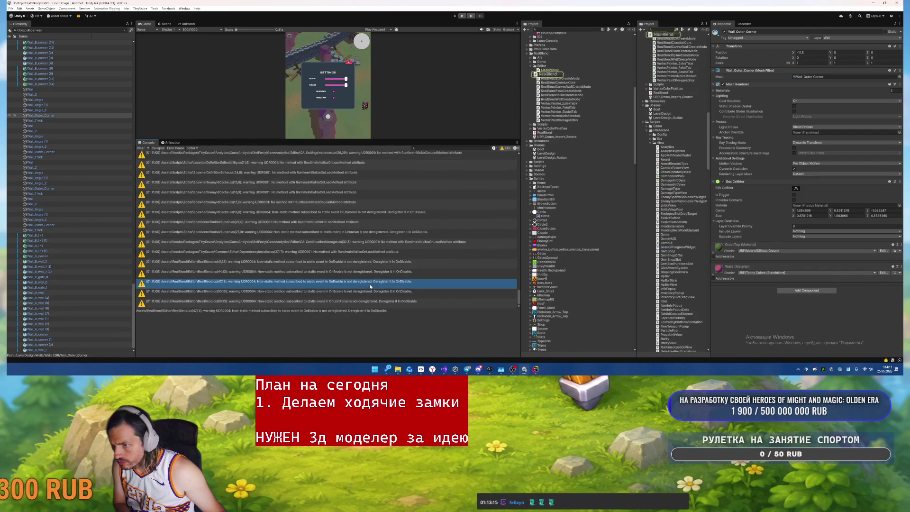
pyautogui.press('Down')
pyautogui.press('Down')
pyautogui.press('Down')
pyautogui.click(405, 192)
# Step: Scroll back up past GA_PostprocessBuild.cs and select the GameAnalyticsProvider.cs CS0105 warning
pyautogui.scroll(2, 406, 212)
pyautogui.click(365, 197)
pyautogui.scroll(3, 365, 211)
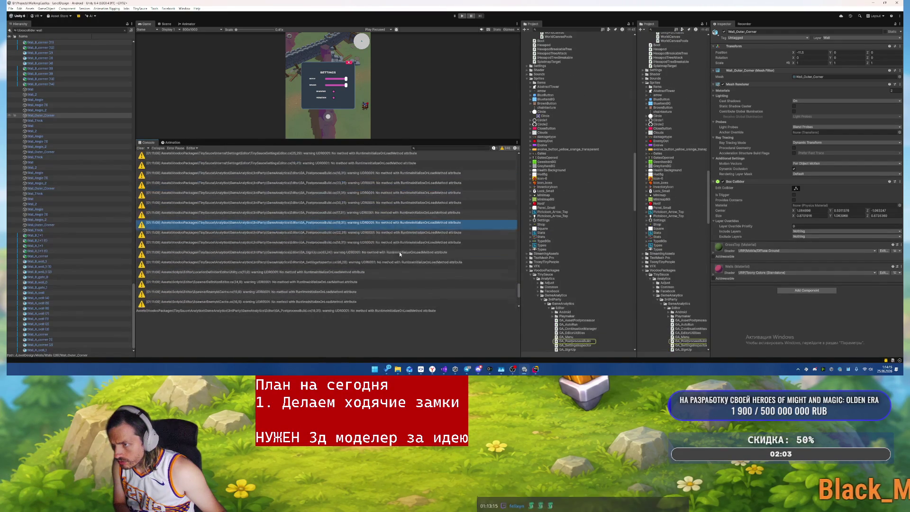
pyautogui.scroll(8, 365, 211)
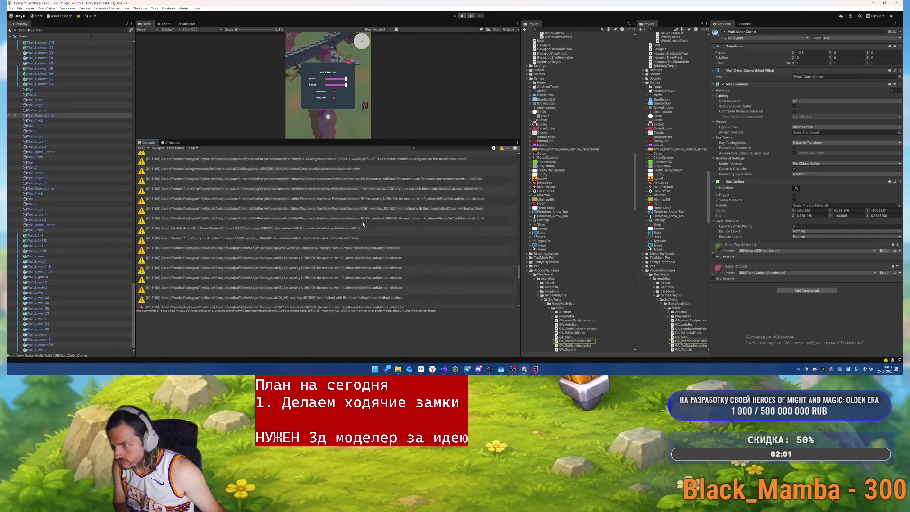
pyautogui.scroll(10, 363, 223)
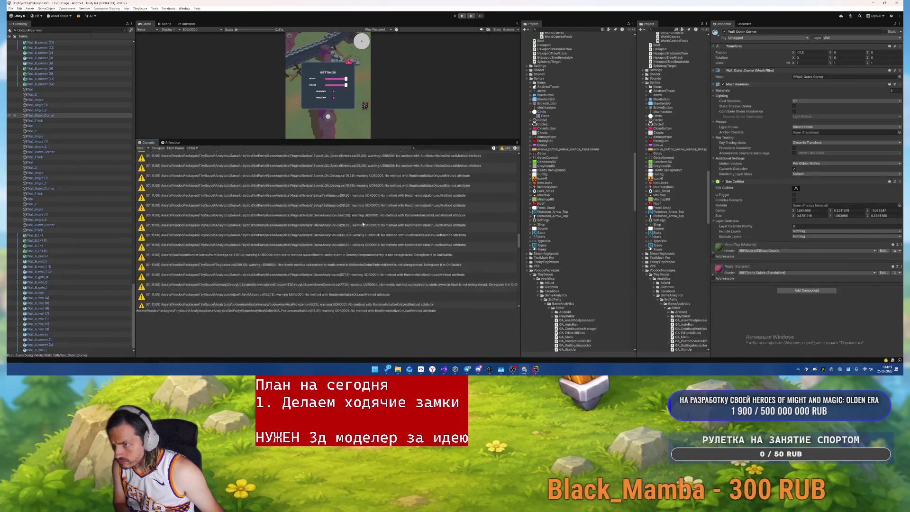
pyautogui.scroll(10, 362, 220)
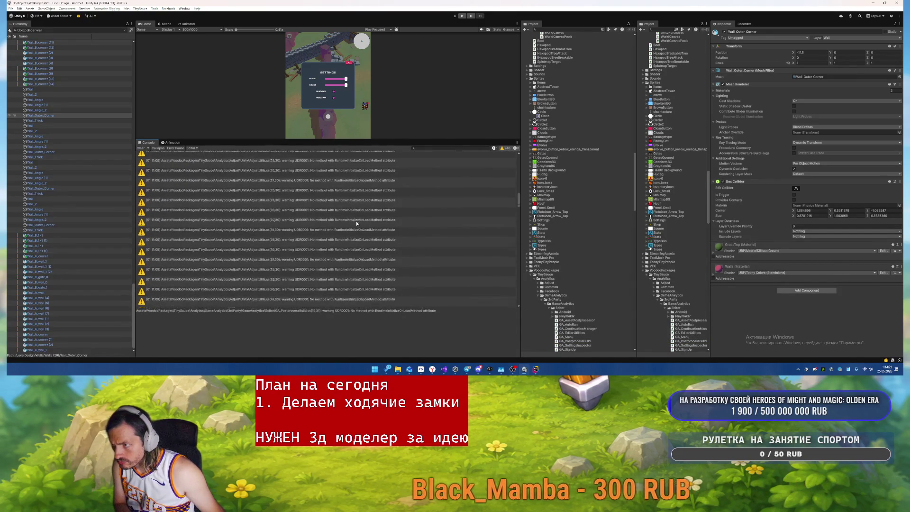
pyautogui.scroll(10, 355, 222)
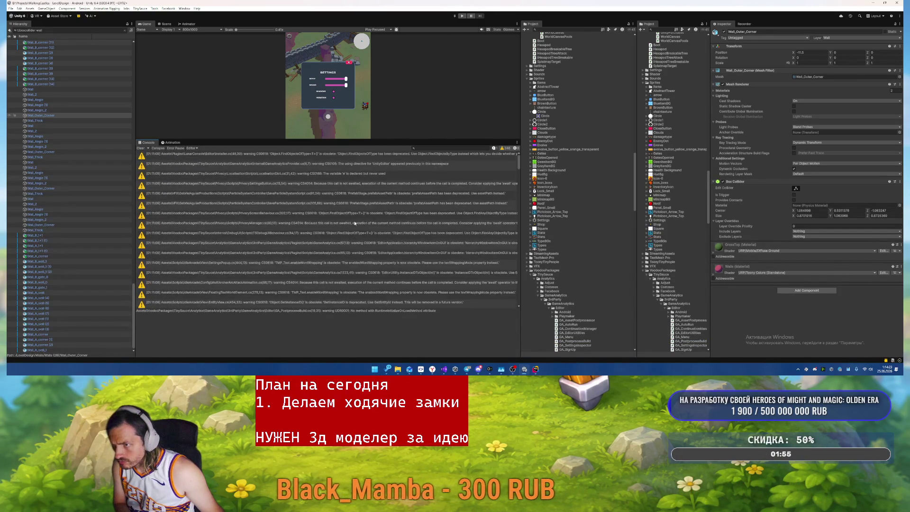
pyautogui.click(327, 163)
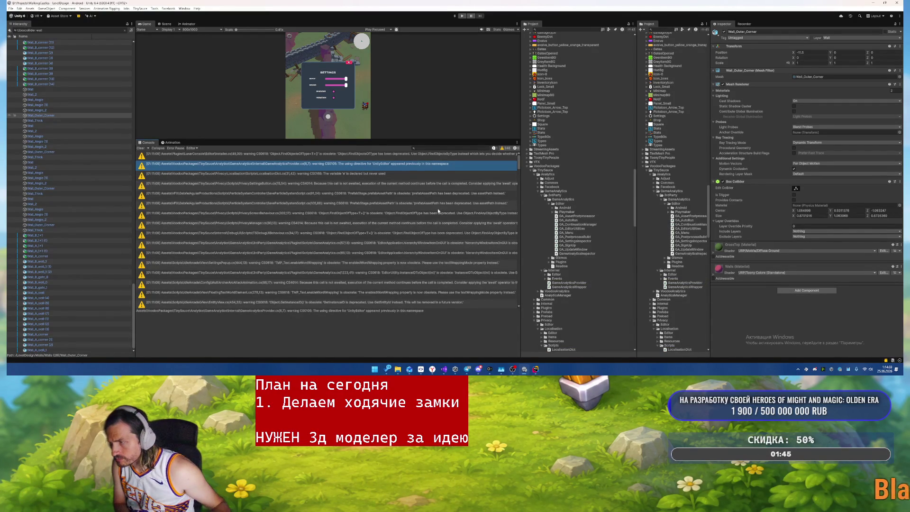
pyautogui.click(10, 9)
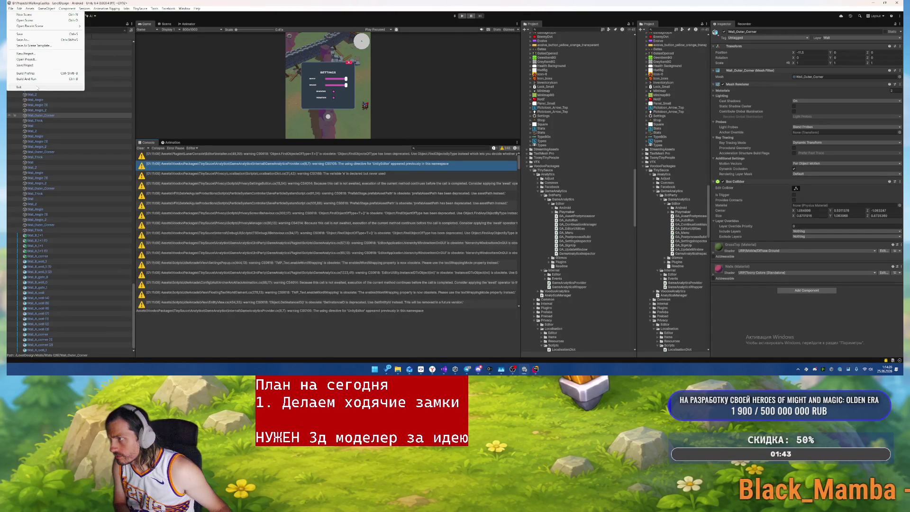
# Step: Build and run for Android, saving as walking_castles_2026_06_25.apk in the Builds folder
pyautogui.click(28, 80)
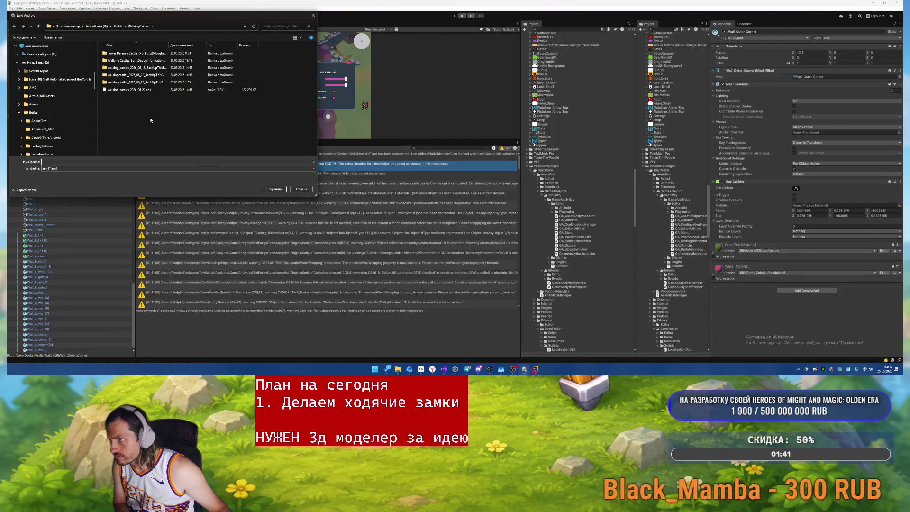
pyautogui.click(129, 89)
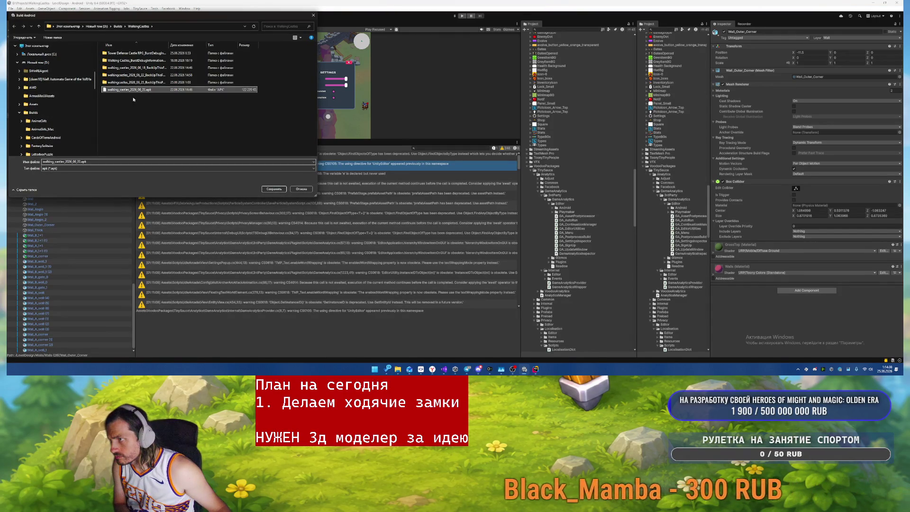
pyautogui.click(82, 161)
pyautogui.press('BackSpace')
pyautogui.write('5')
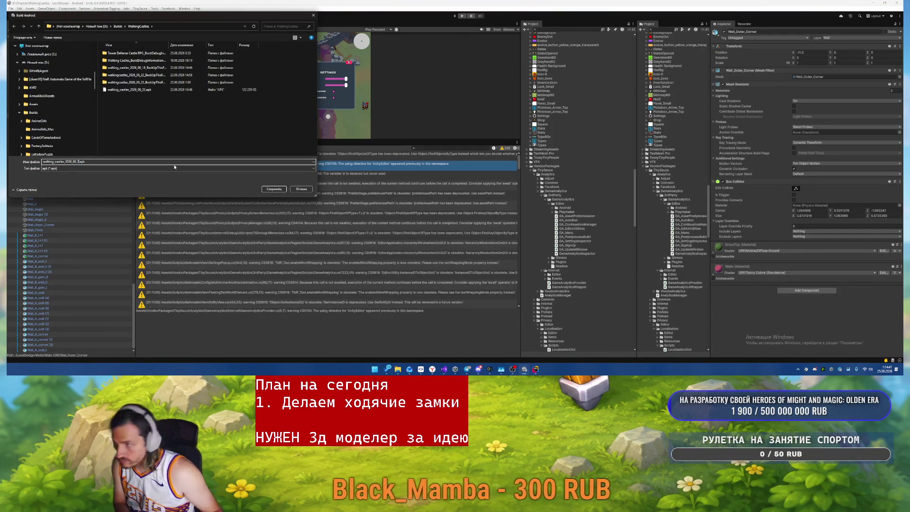
pyautogui.press('Return')
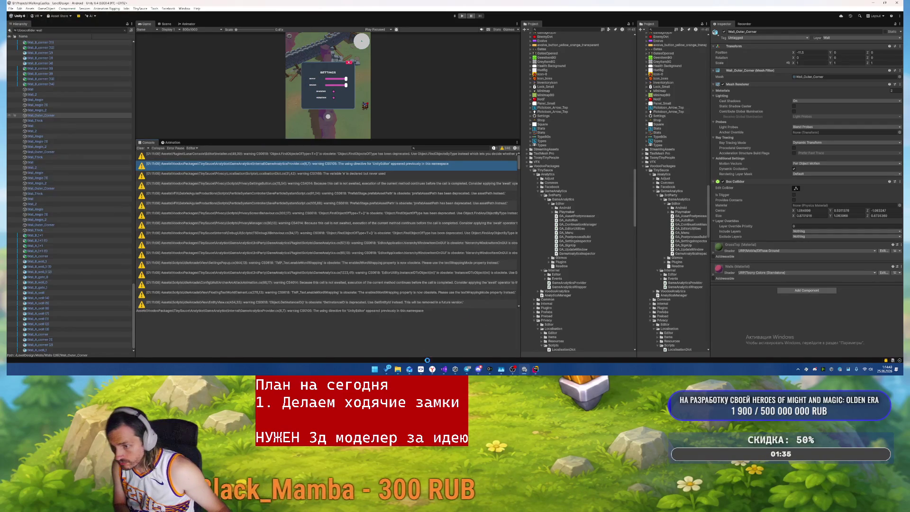
pyautogui.moveTo(431, 370)
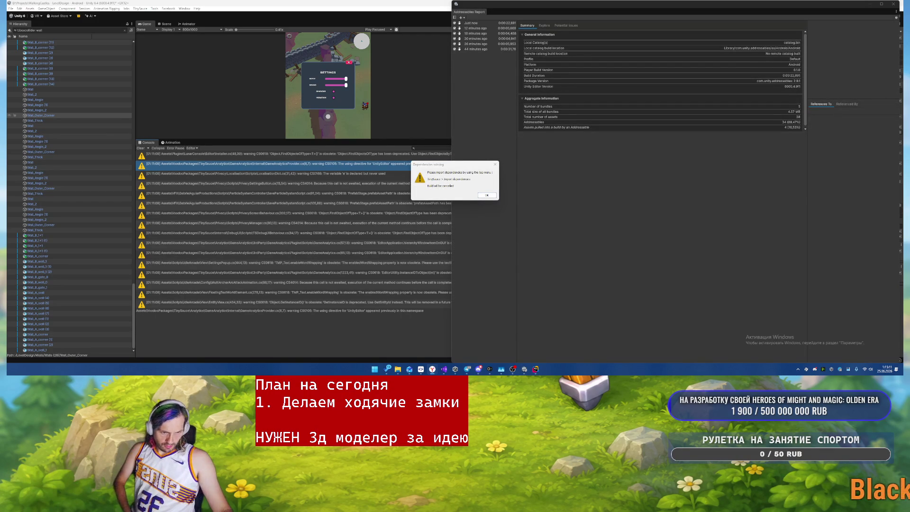
# Step: Dismiss the Dependencies missing dialog and check the TinySauce menu without choosing anything
pyautogui.click(490, 197)
pyautogui.click(140, 8)
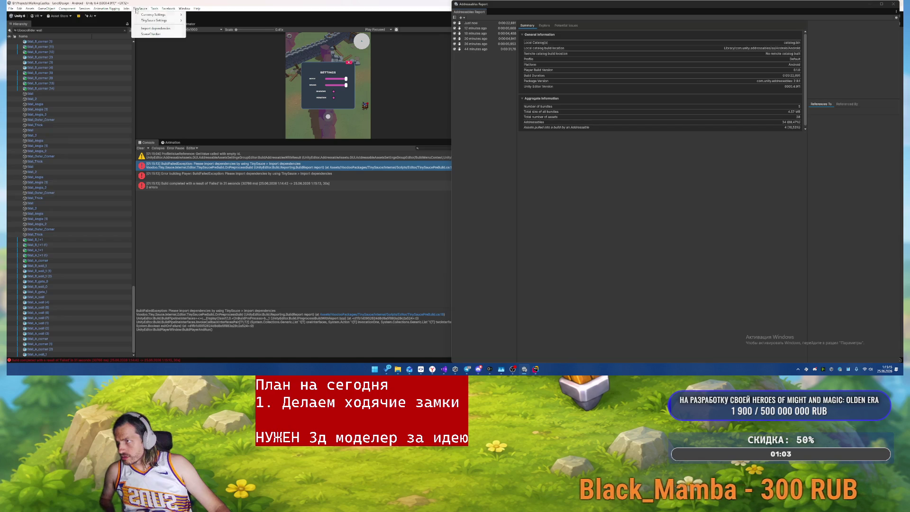
pyautogui.click(139, 9)
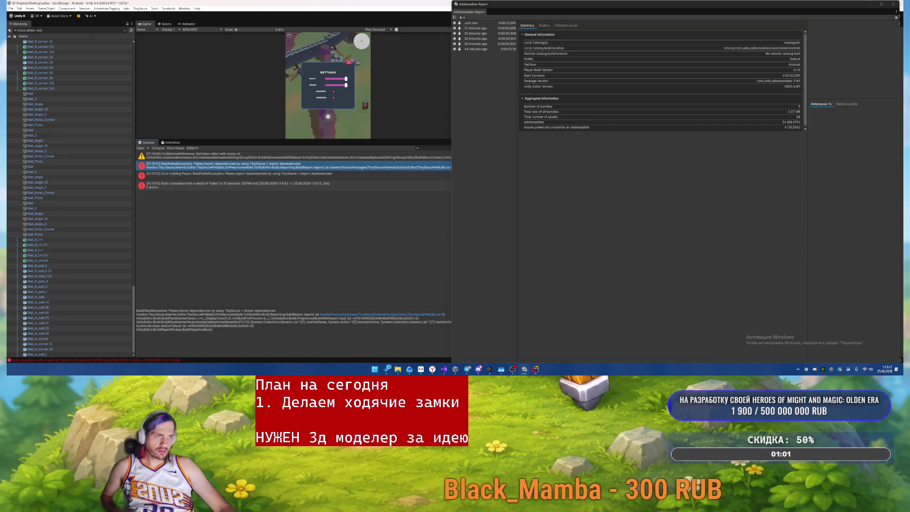
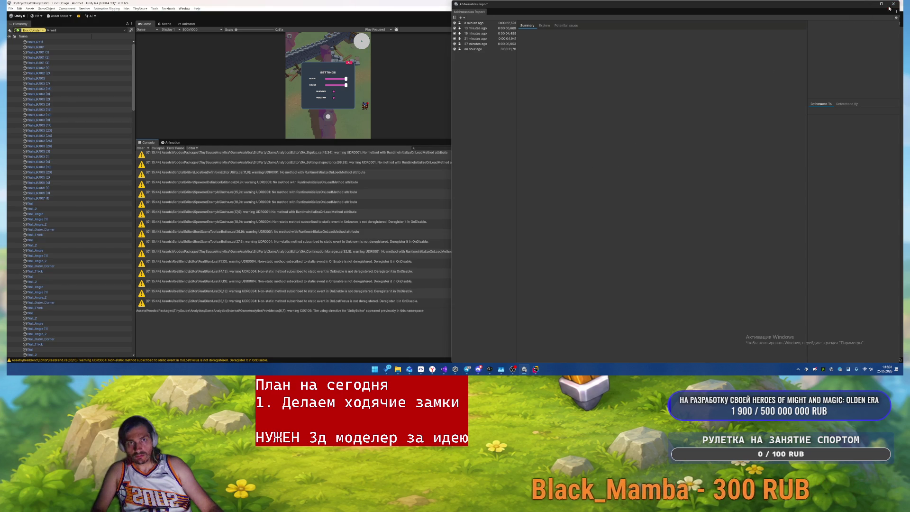
# Step: Clear the Unity Console and start File > Build And Run for Android
pyautogui.click(152, 150)
pyautogui.click(141, 148)
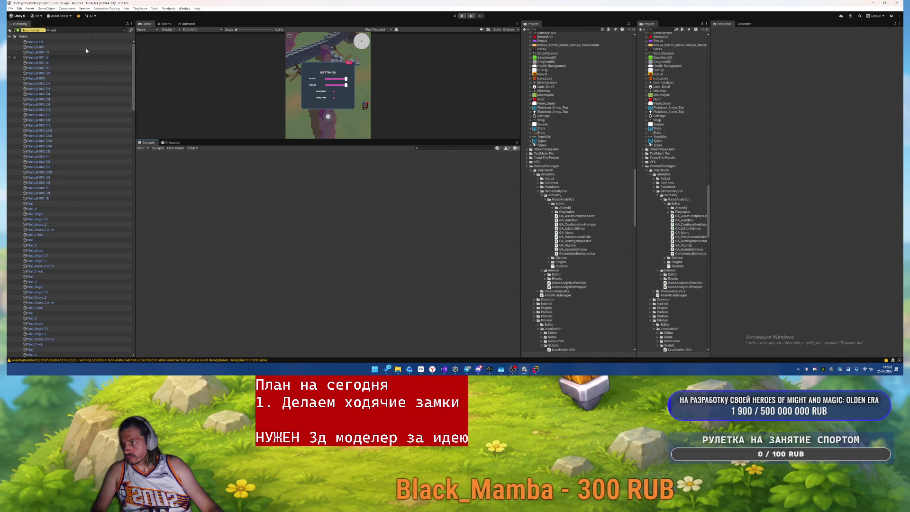
pyautogui.click(10, 9)
pyautogui.click(28, 79)
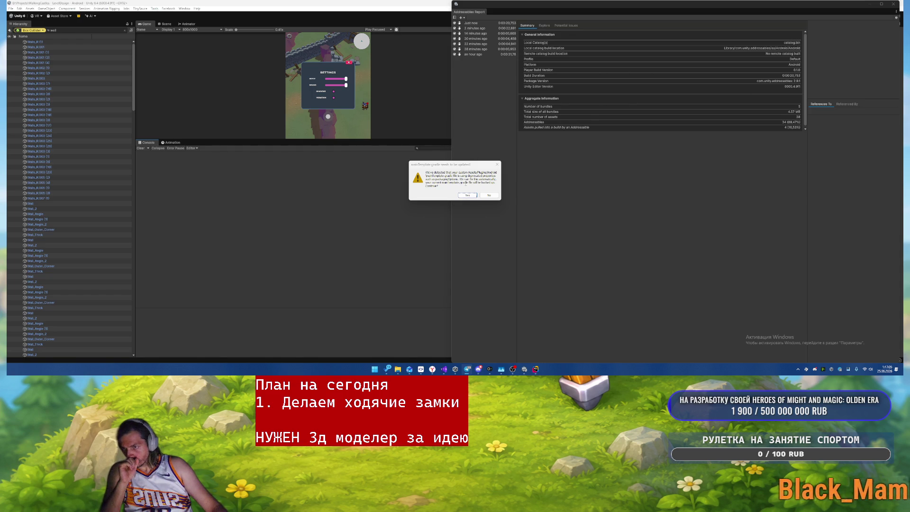
# Step: Answer Yes to the mainTemplate.gradle warning, then switch to Play Console in the browser
pyautogui.click(467, 195)
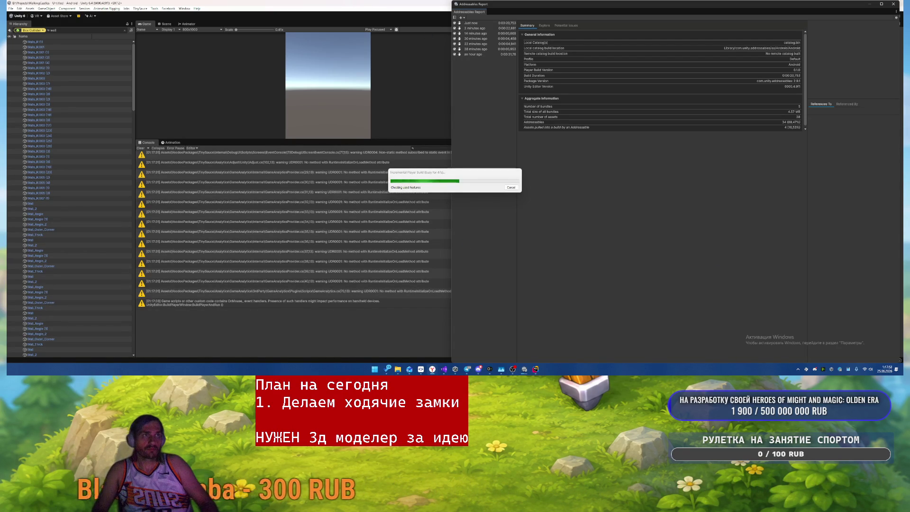
pyautogui.click(432, 369)
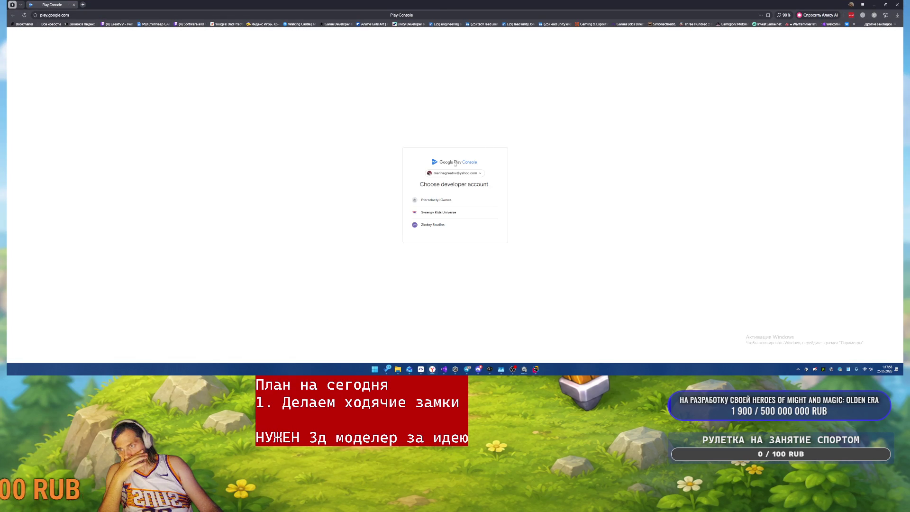
# Step: Switch to the studio's developer account and open Tower Fortress: Castle RPG
pyautogui.click(451, 173)
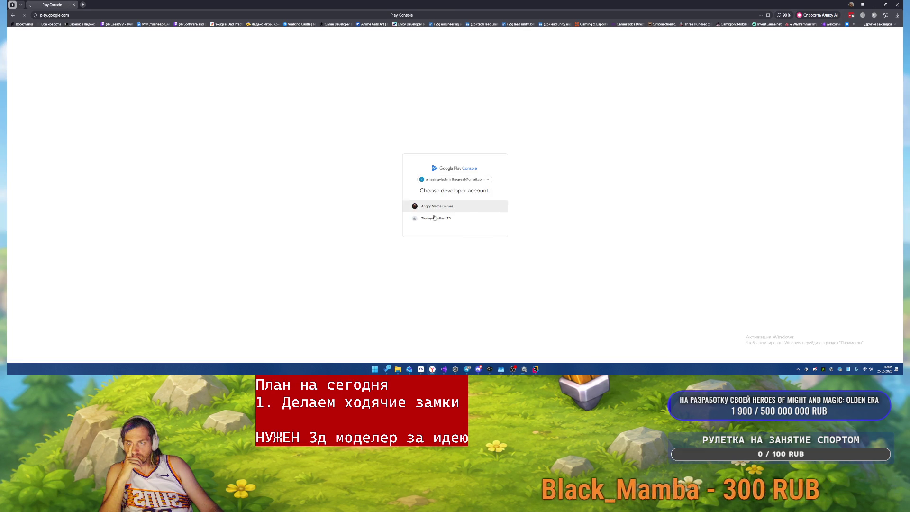
pyautogui.click(434, 217)
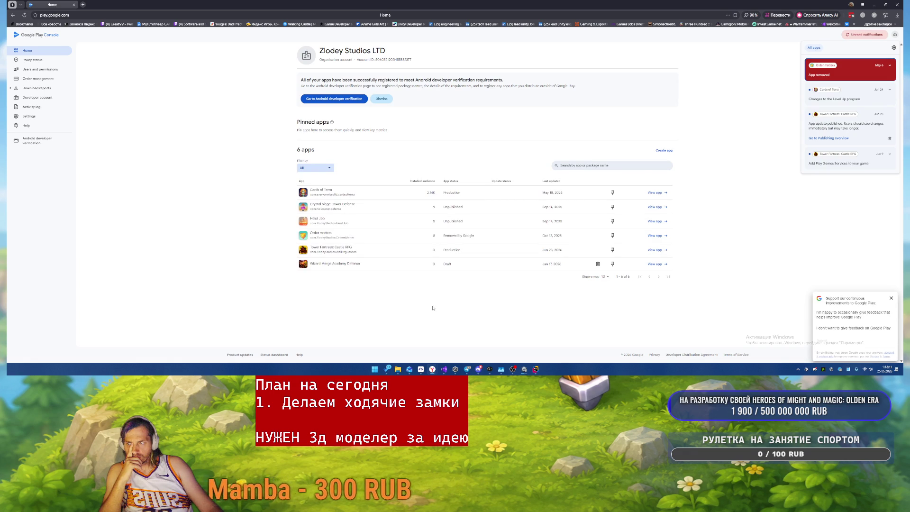
pyautogui.click(438, 245)
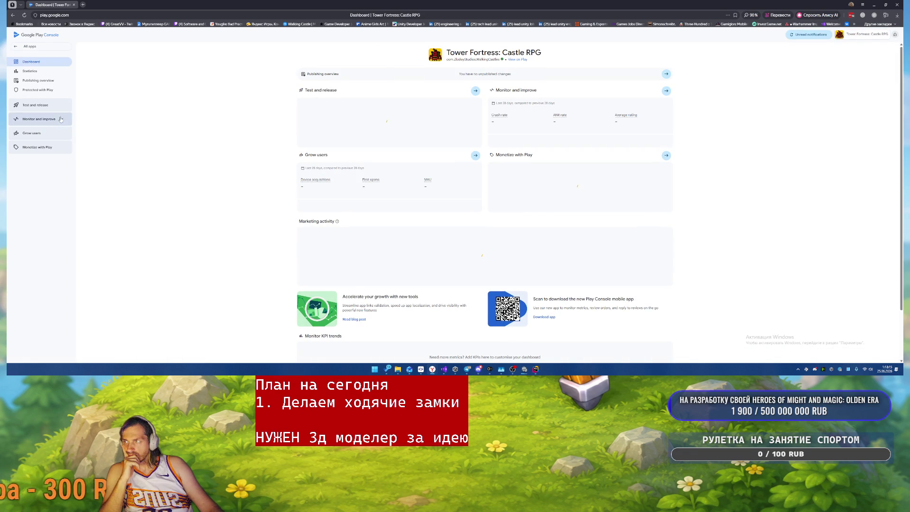
# Step: Create a new release on the Open testing track and bring up the WalkingCastles builds folder
pyautogui.click(35, 105)
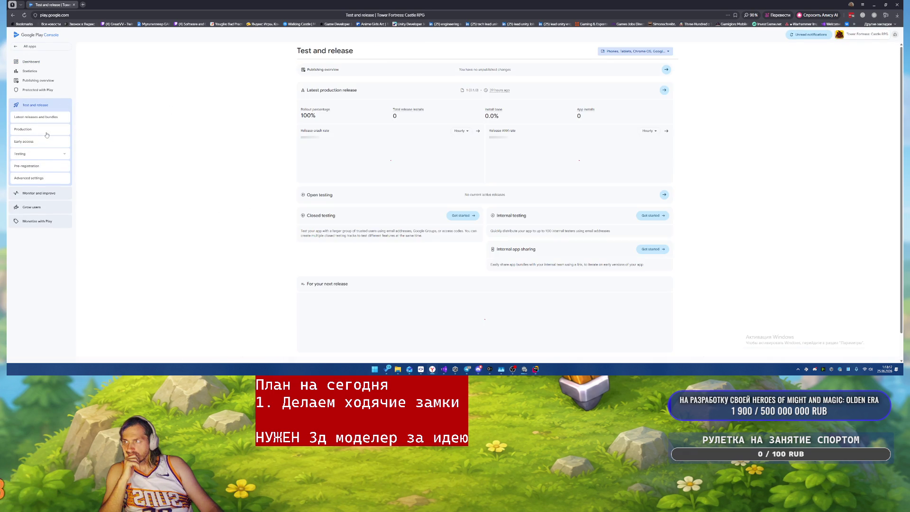
pyautogui.click(54, 155)
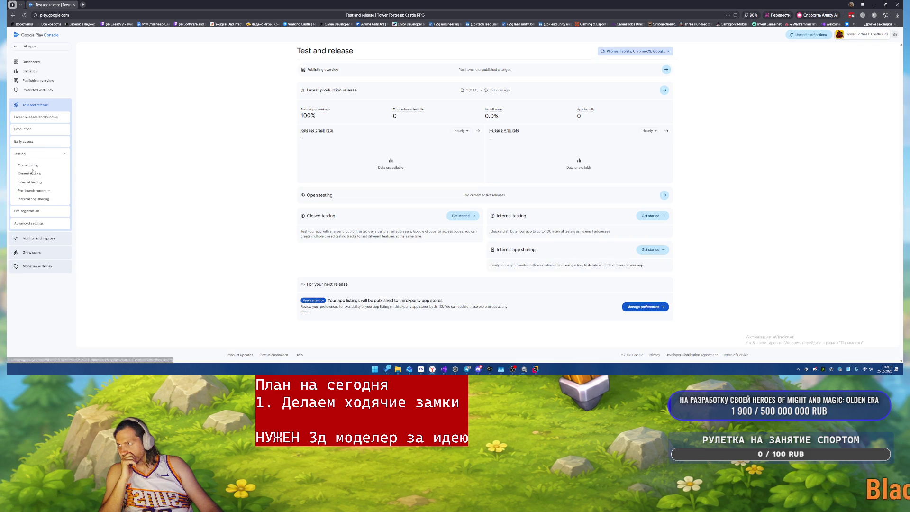
pyautogui.click(35, 165)
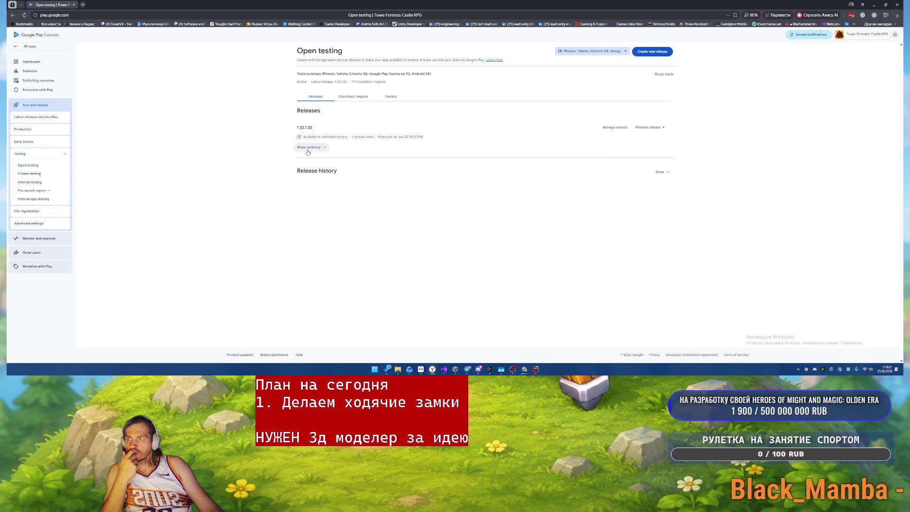
pyautogui.click(651, 51)
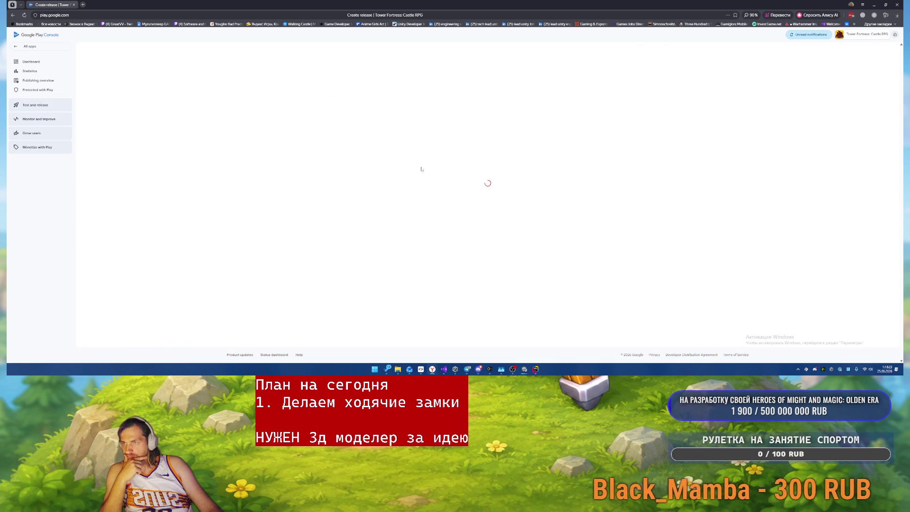
pyautogui.moveTo(397, 369)
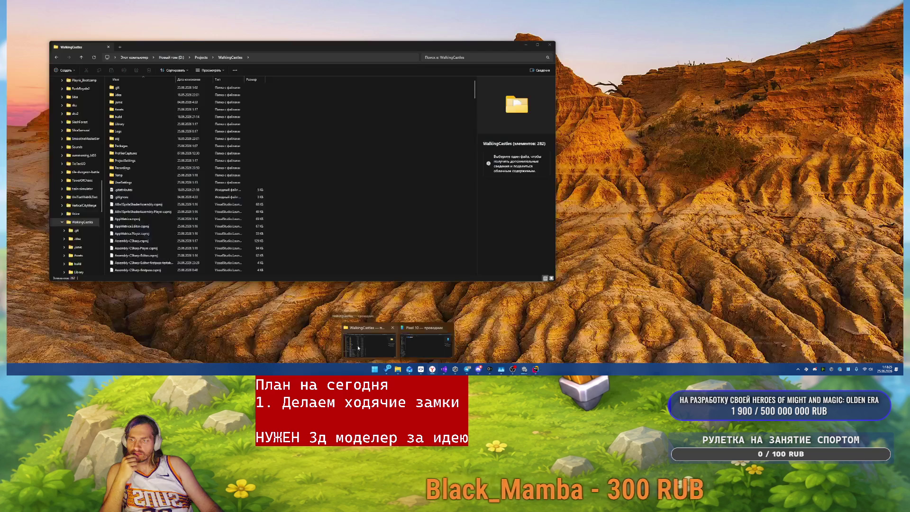
pyautogui.click(358, 348)
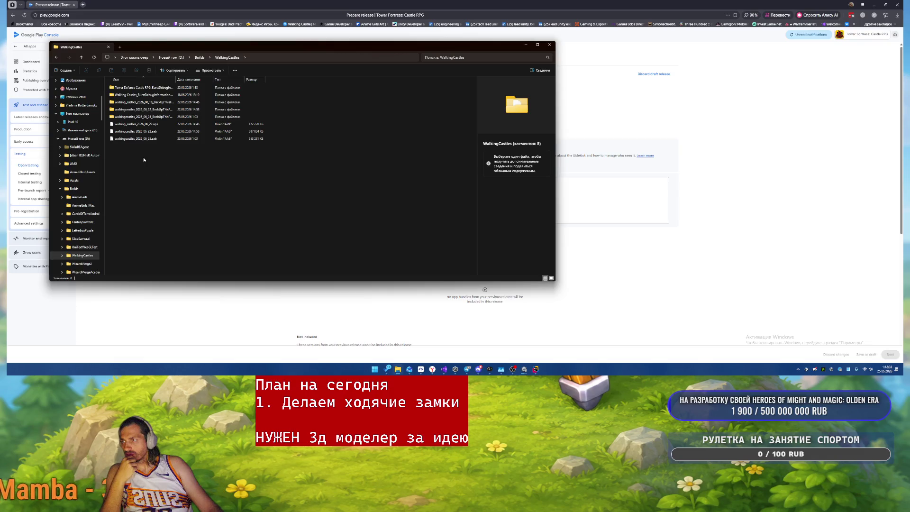
# Step: Drag walkingcastles_2026_06_25.aab into App bundles, then check Unity's build progress
pyautogui.moveTo(140, 138)
pyautogui.mouseDown()
pyautogui.moveTo(303, 169)
pyautogui.moveTo(663, 197)
pyautogui.mouseUp()
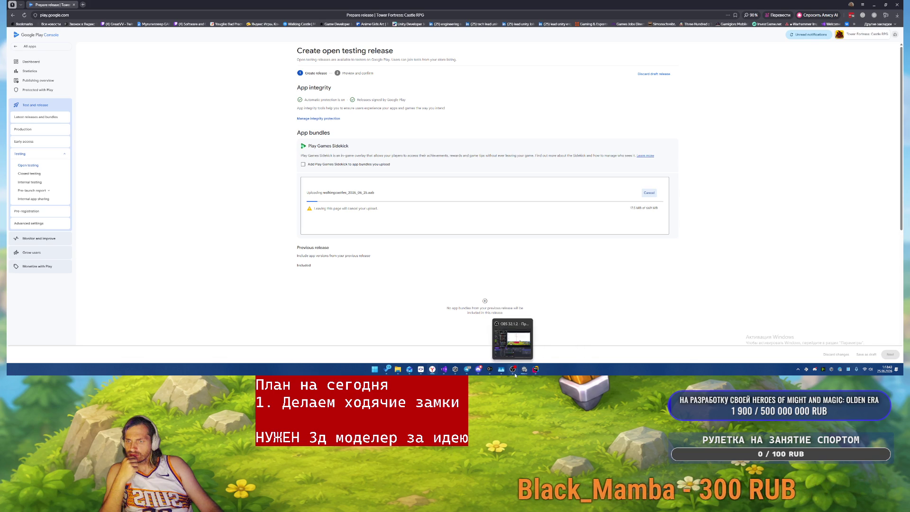
pyautogui.click(569, 348)
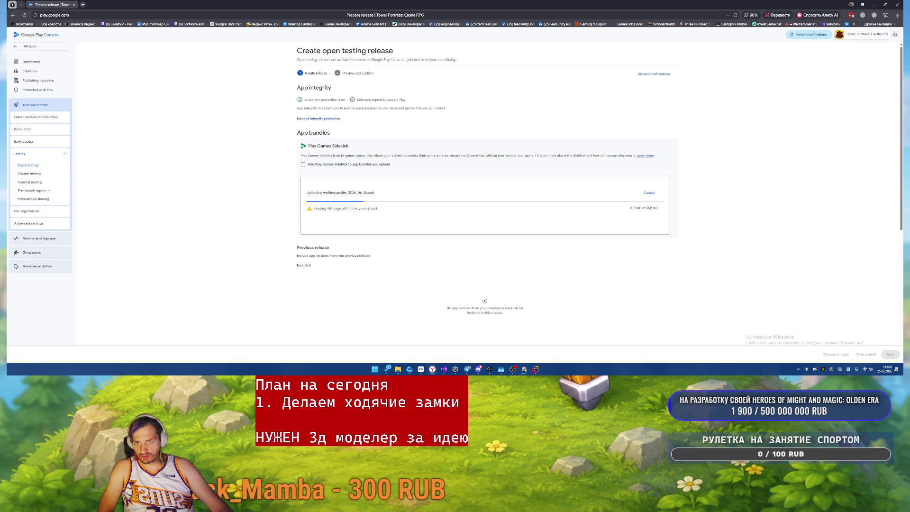
pyautogui.click(874, 4)
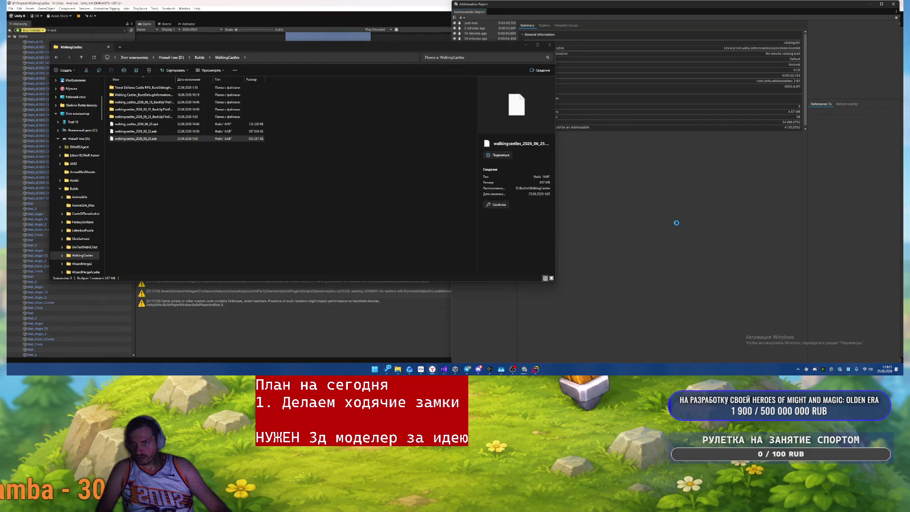
# Step: Minimize the builds folder window, then return to Play Console once the upload finishes
pyautogui.click(524, 45)
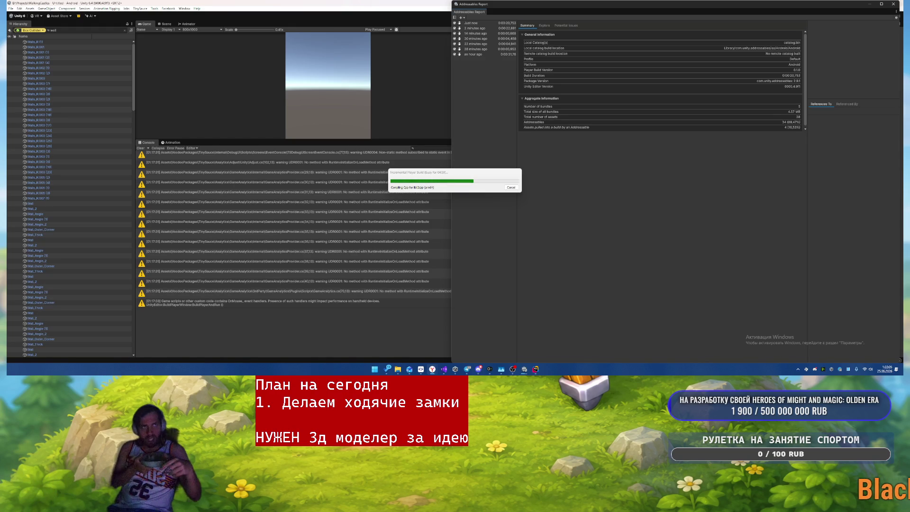
pyautogui.moveTo(432, 369)
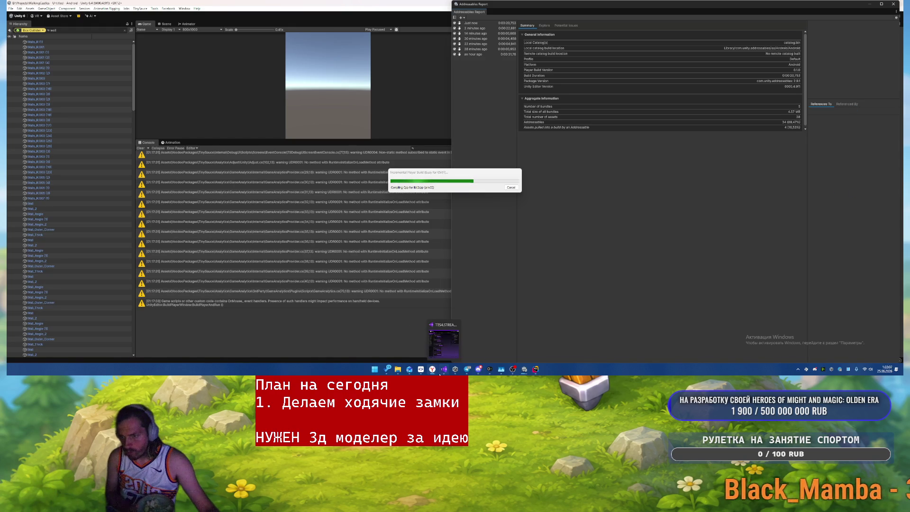
pyautogui.click(426, 339)
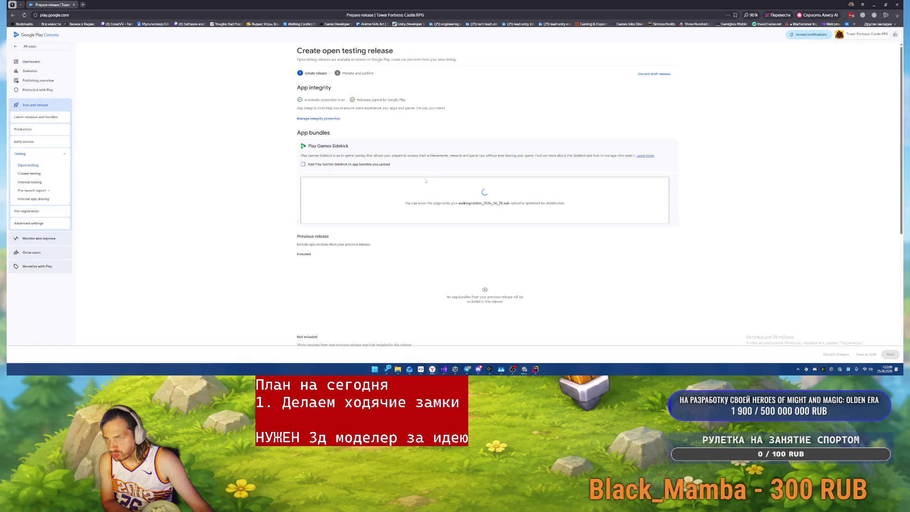
# Step: Look over the Production and Early access pages, then open the Open testing track
pyautogui.click(25, 130)
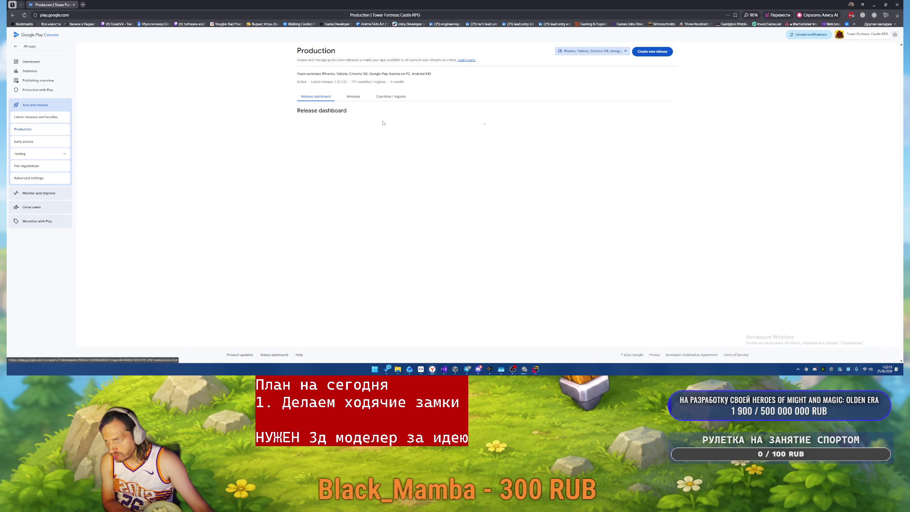
pyautogui.click(390, 96)
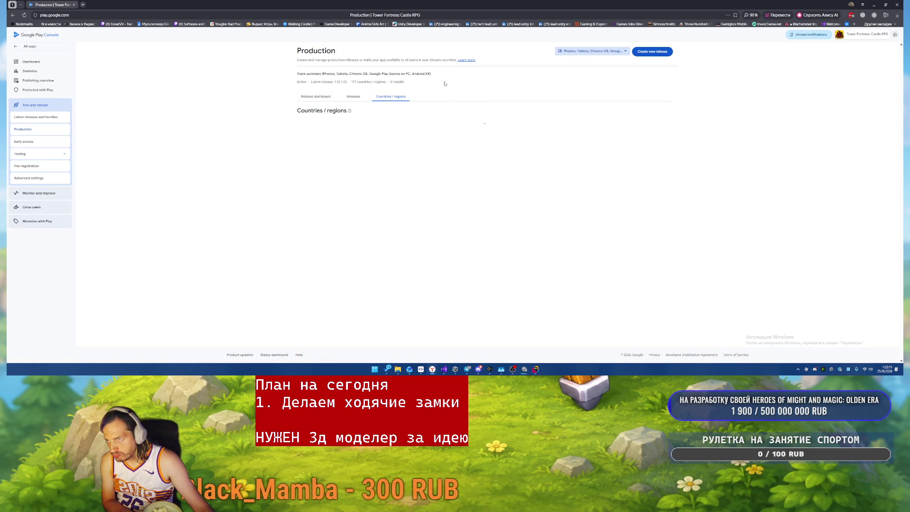
pyautogui.click(316, 96)
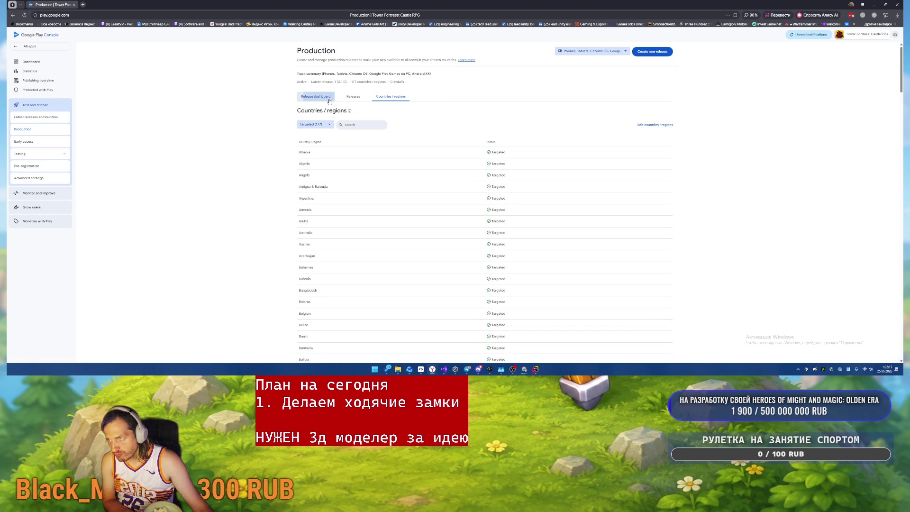
pyautogui.click(23, 142)
pyautogui.click(38, 154)
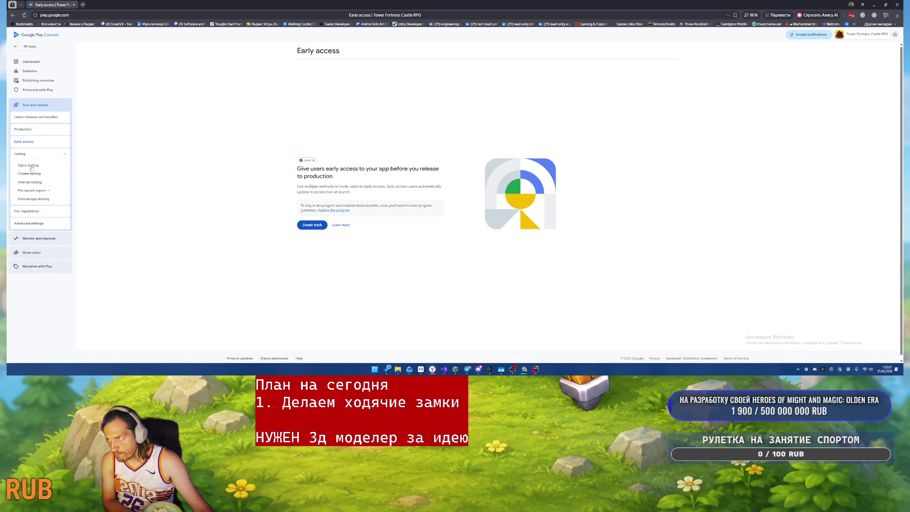
pyautogui.click(59, 164)
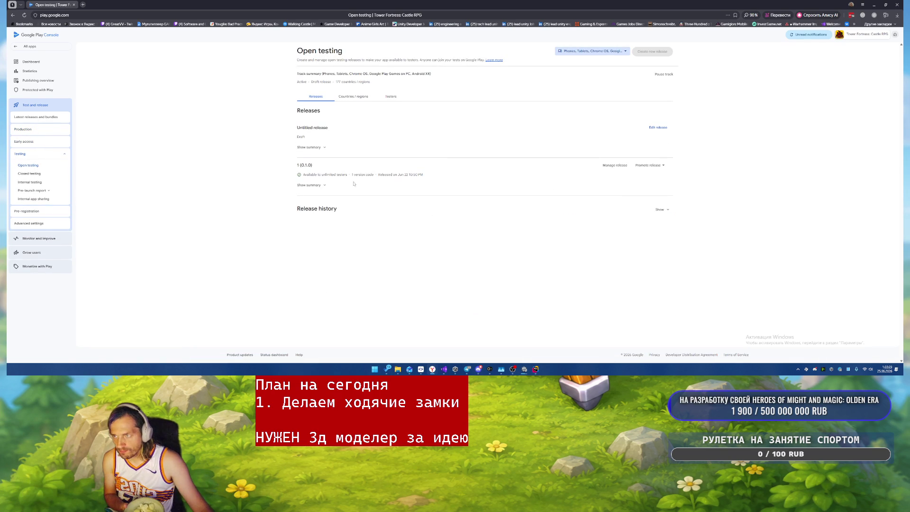
# Step: Open the draft release and wait until walkingcastles_2026_06_25.aab appears under App bundles
pyautogui.click(661, 131)
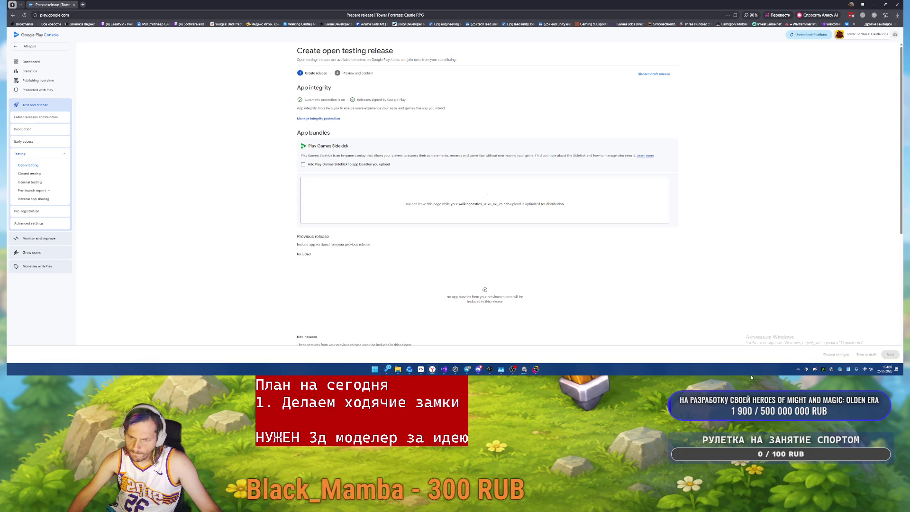
pyautogui.moveTo(524, 369)
pyautogui.click(489, 328)
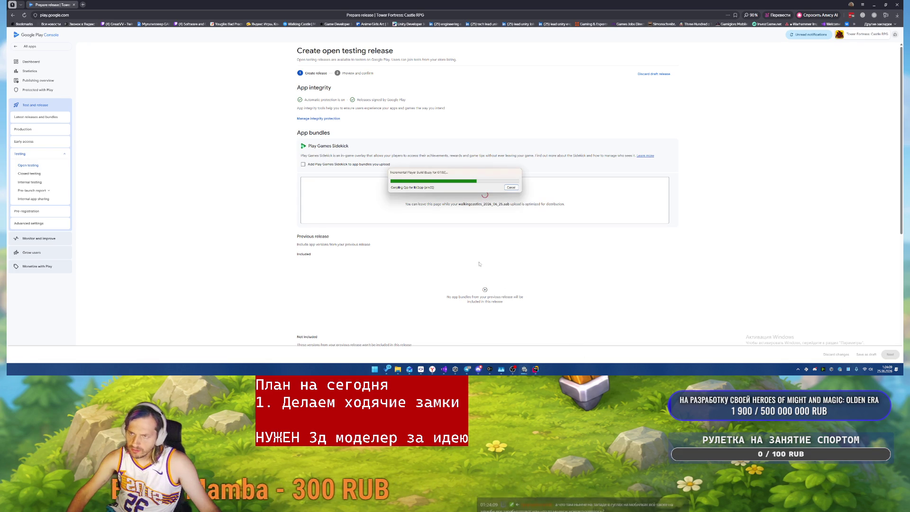
pyautogui.click(513, 369)
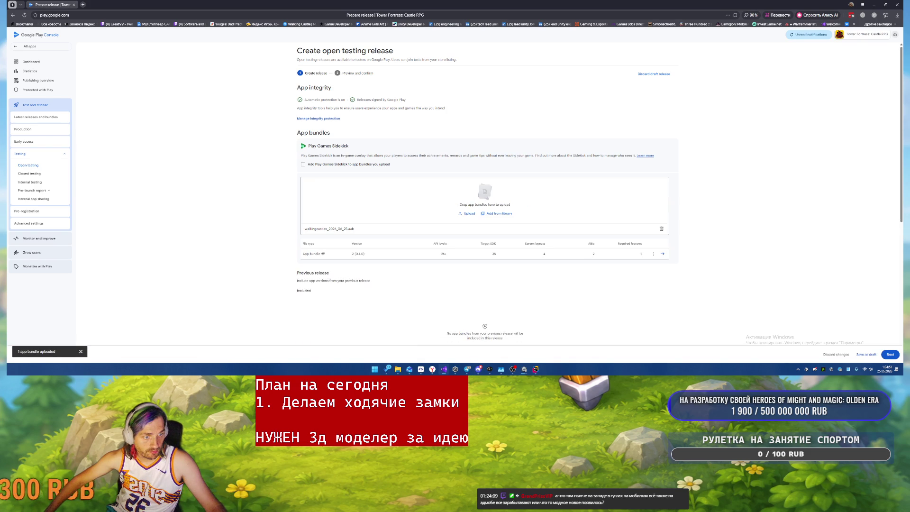
# Step: Click Next, go to Publishing overview, and send 1 change for review
pyautogui.click(889, 354)
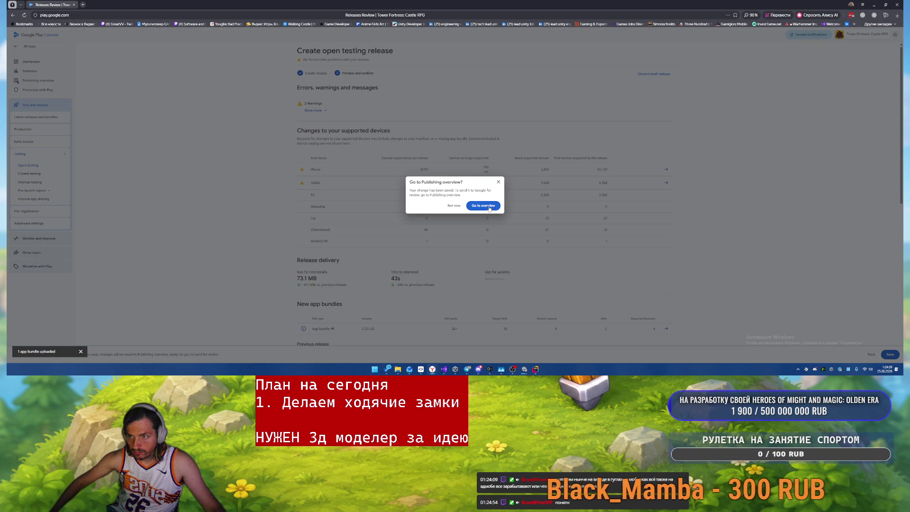
pyautogui.click(489, 208)
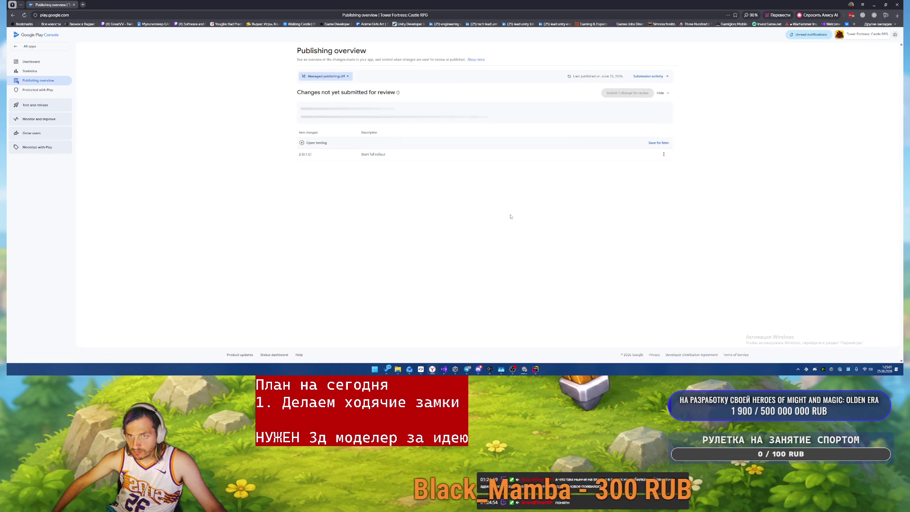
pyautogui.click(627, 92)
pyautogui.click(491, 212)
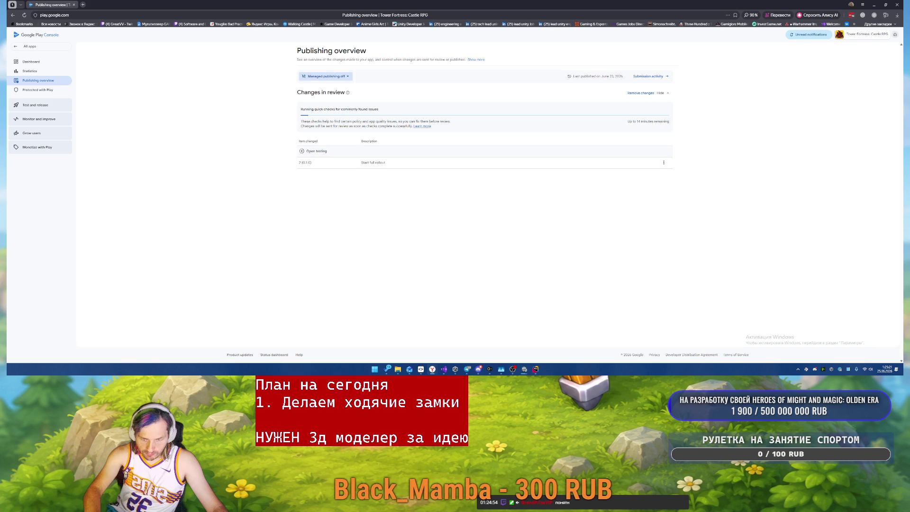
pyautogui.moveTo(522, 376)
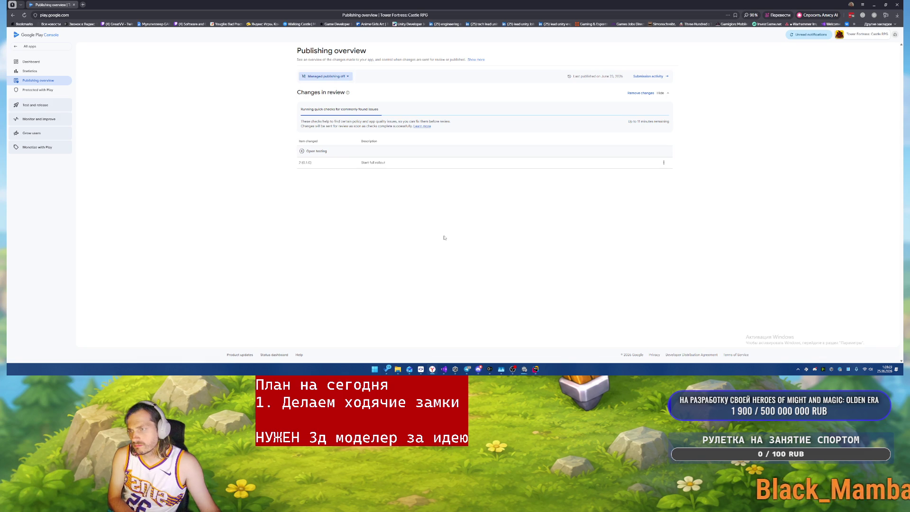
# Step: Switch to JetBrains Rider to view mainTemplate.gradle
pyautogui.click(536, 369)
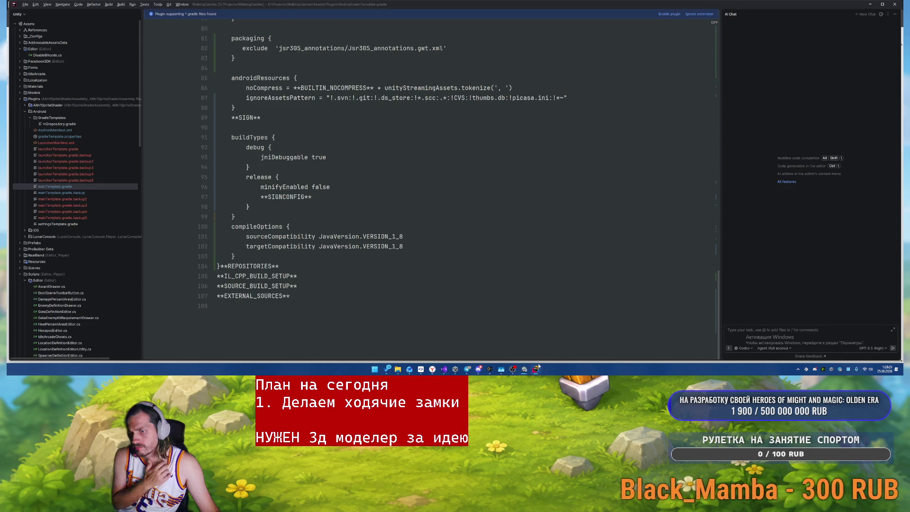
# Step: Minimize Rider to bring back the Play Console Publishing overview
pyautogui.moveTo(517, 370)
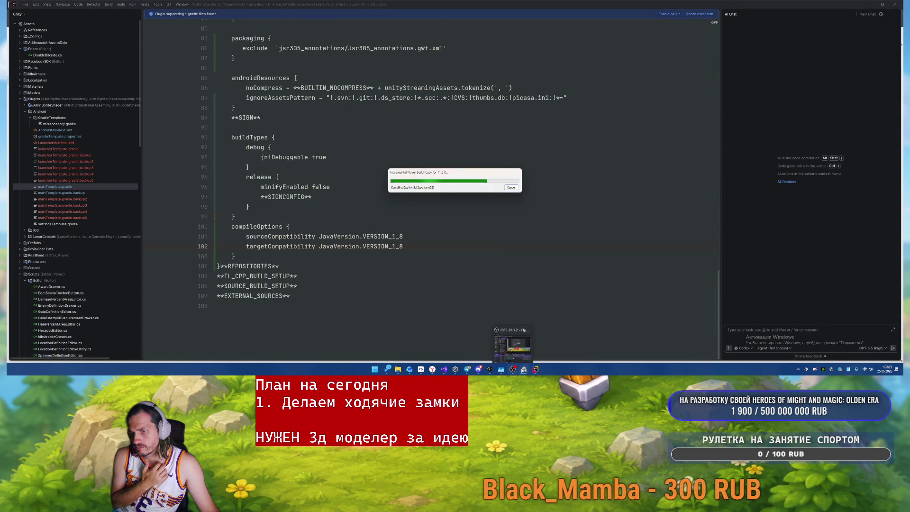
pyautogui.click(872, 5)
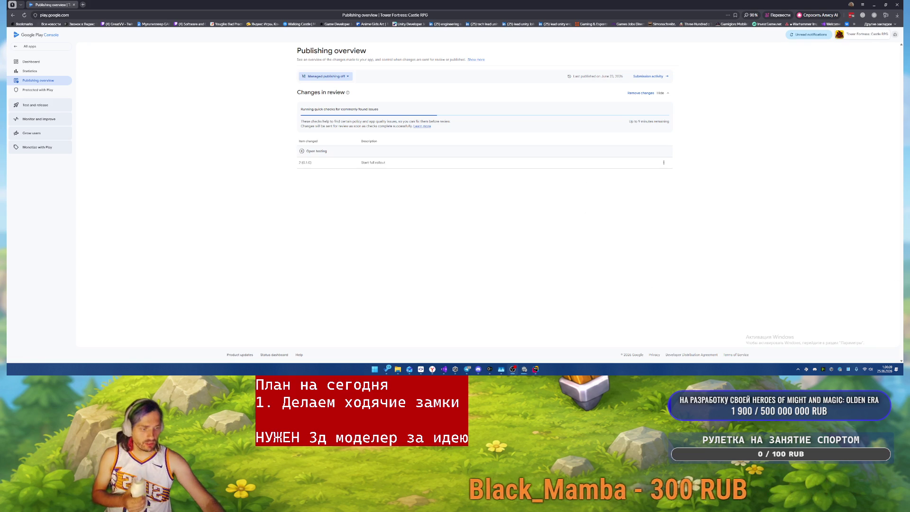
# Step: Minimize the browser to show the desktop, leaving the Open testing change in review
pyautogui.press('super+d')
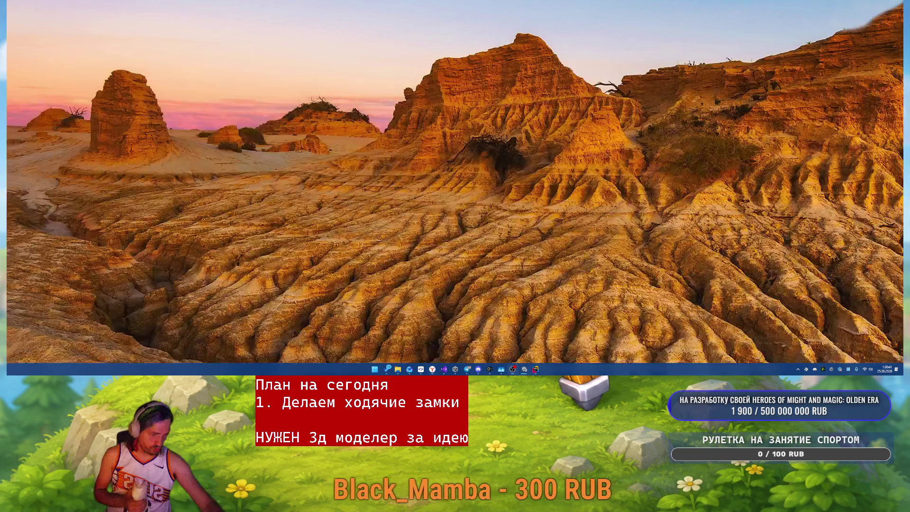
# Step: Restore the Publishing overview, then switch to Unity's running incremental Android player build
pyautogui.press('super+d')
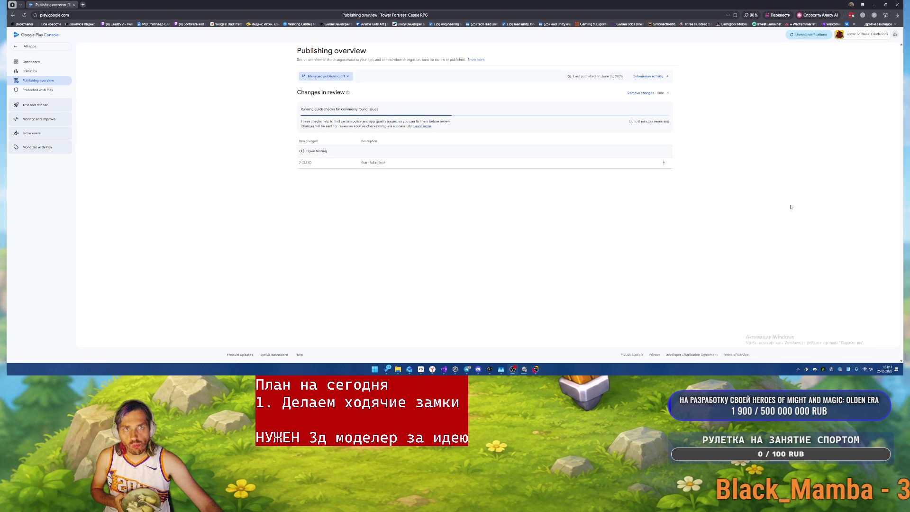
pyautogui.hotkey('alt', 'Tab')
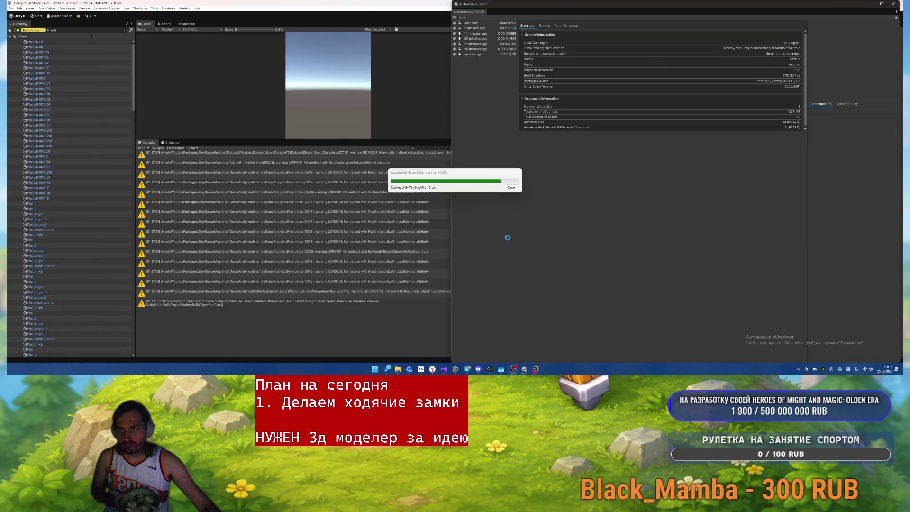